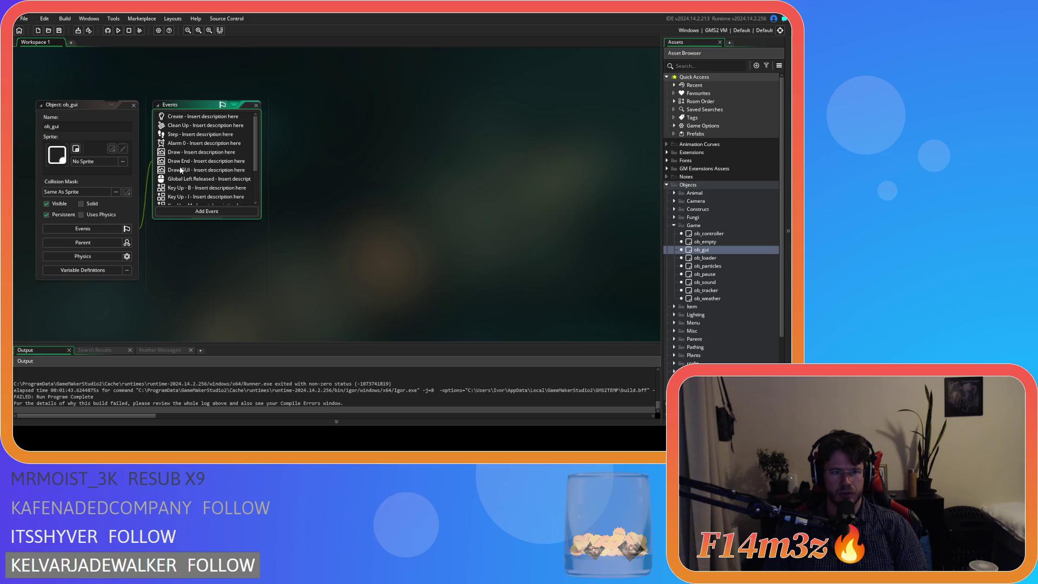
- Open ob_gui's Draw GUI and Draw End event code and scroll through it
{"action": "left_click", "coordinate": [189, 168]}
{"action": "mouse_move", "coordinate": [634, 138]}
{"action": "left_mouse_down"}
{"action": "mouse_move", "coordinate": [618, 328]}
{"action": "mouse_move", "coordinate": [618, 135]}
{"action": "left_mouse_up"}
{"action": "left_click", "coordinate": [177, 157]}
{"action": "double_click", "coordinate": [176, 160]}
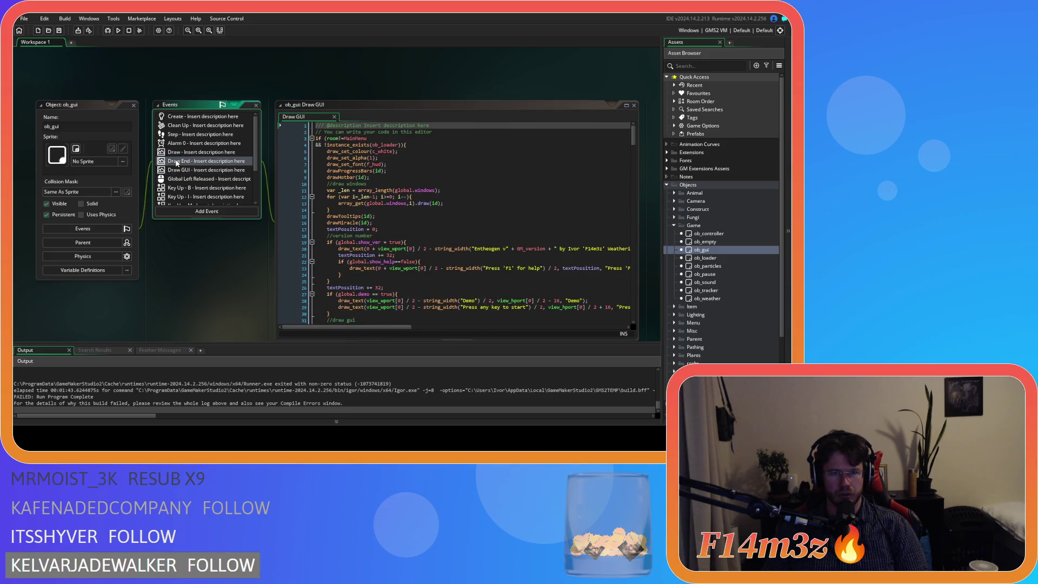
{"action": "scroll", "coordinate": [537, 170], "scroll_direction": "down", "scroll_amount": 10}
{"action": "scroll", "coordinate": [536, 171], "scroll_direction": "down", "scroll_amount": 5}
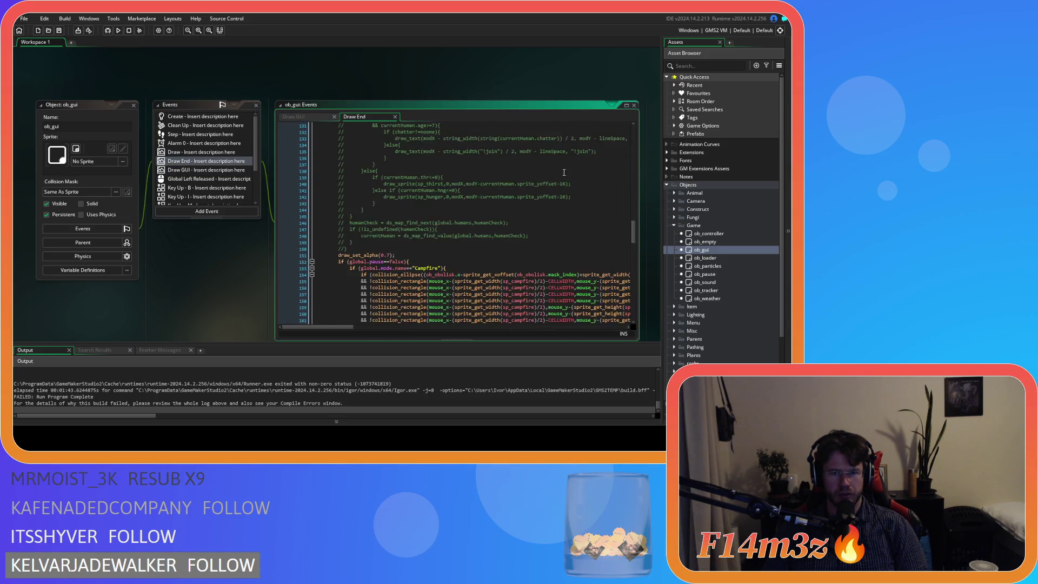
{"action": "scroll", "coordinate": [566, 171], "scroll_direction": "down", "scroll_amount": 1}
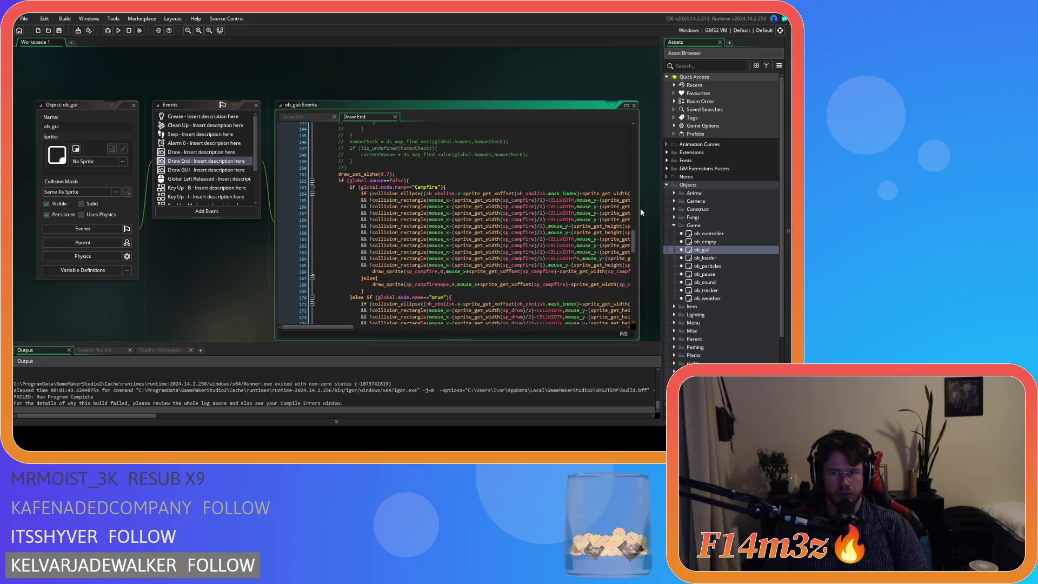
{"action": "mouse_move", "coordinate": [636, 243]}
{"action": "left_mouse_down"}
{"action": "mouse_move", "coordinate": [637, 310]}
{"action": "mouse_move", "coordinate": [655, 138]}
{"action": "left_mouse_up"}
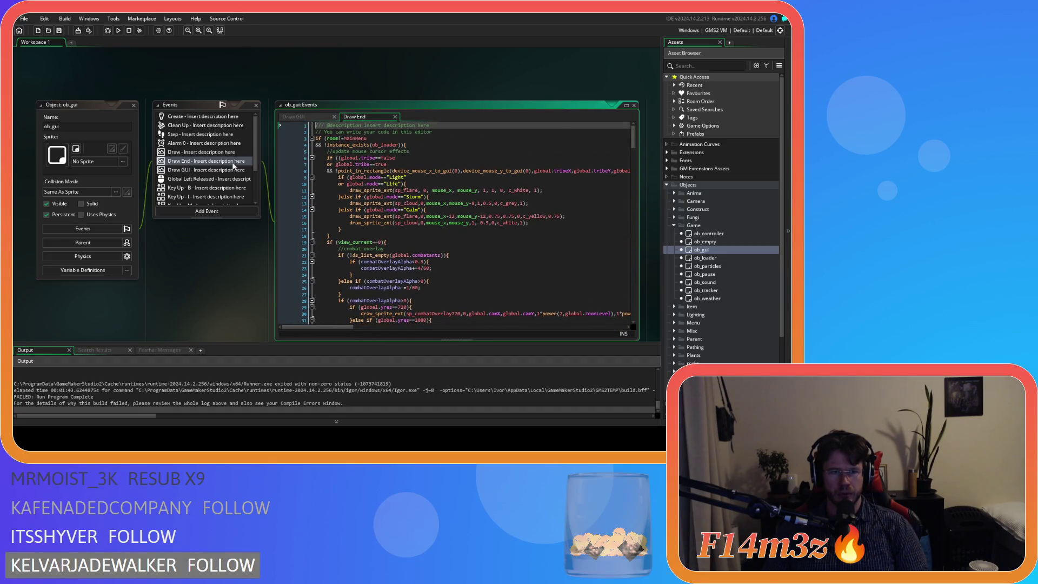
- Glance at the Draw event code, then close the Draw, Draw End and Draw GUI editors
{"action": "left_click", "coordinate": [200, 152]}
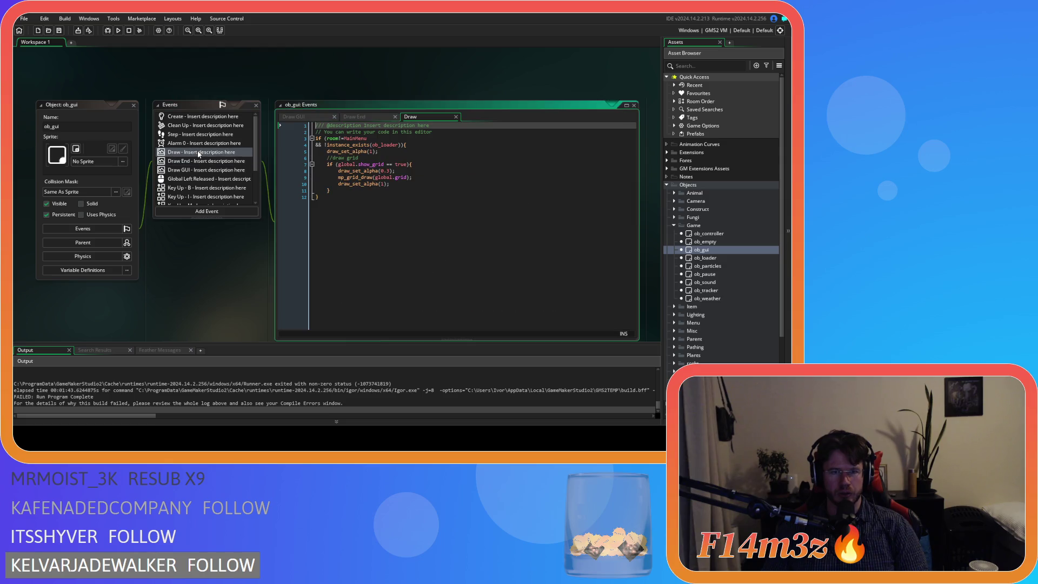
{"action": "left_click", "coordinate": [456, 117]}
{"action": "left_click", "coordinate": [395, 117]}
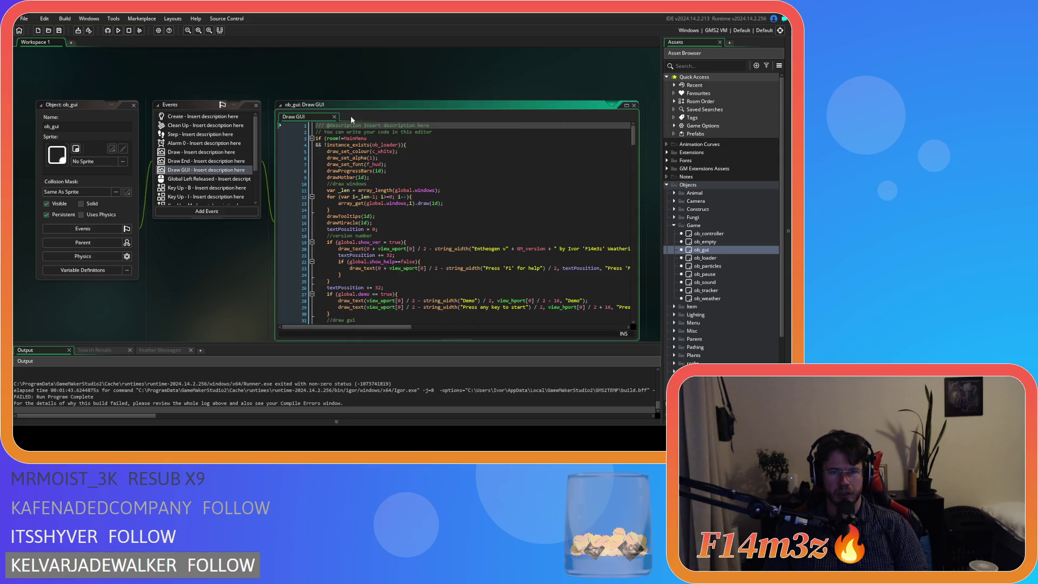
{"action": "left_click", "coordinate": [334, 119]}
{"action": "mouse_move", "coordinate": [254, 149]}
{"action": "left_mouse_down"}
{"action": "mouse_move", "coordinate": [257, 203]}
{"action": "mouse_move", "coordinate": [260, 131]}
{"action": "left_mouse_up"}
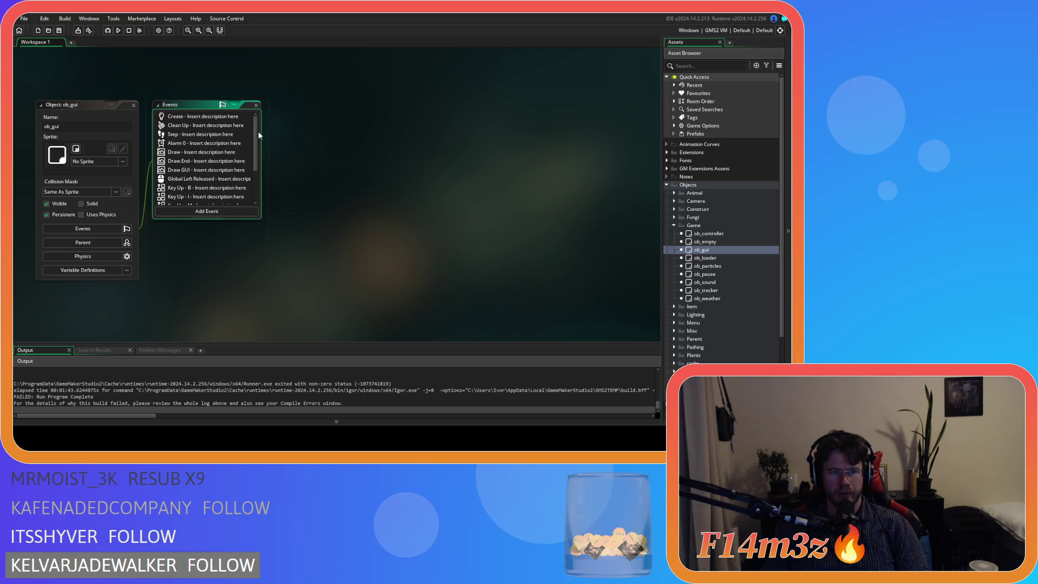
- Open ob_gui's Step event code and scroll through its first part
{"action": "left_click", "coordinate": [200, 134]}
{"action": "mouse_move", "coordinate": [633, 140]}
{"action": "left_mouse_down"}
{"action": "mouse_move", "coordinate": [619, 314]}
{"action": "mouse_move", "coordinate": [605, 181]}
{"action": "left_mouse_up"}
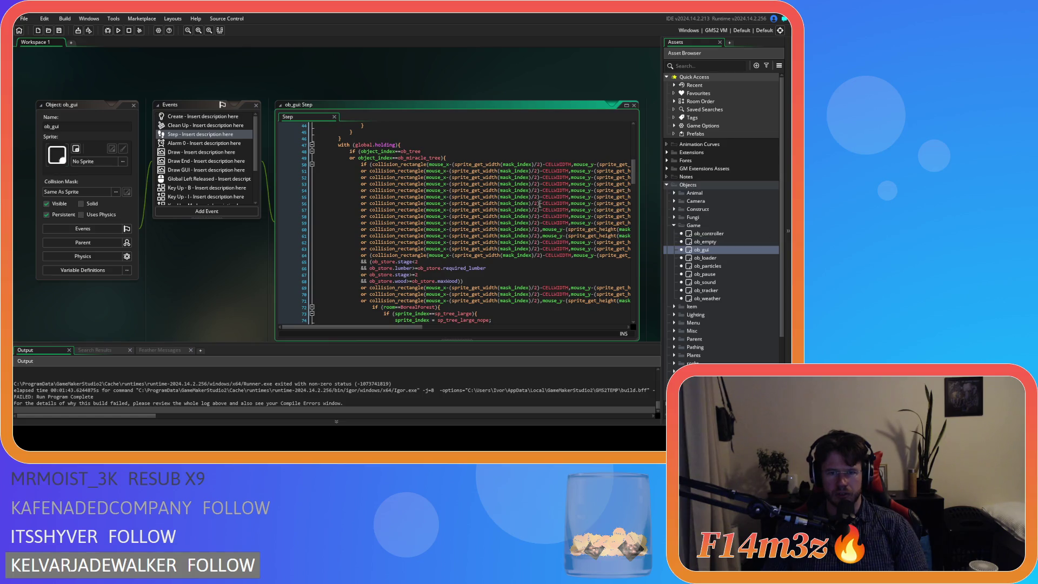
{"action": "left_click_drag", "start_coordinate": [391, 327], "coordinate": [606, 317]}
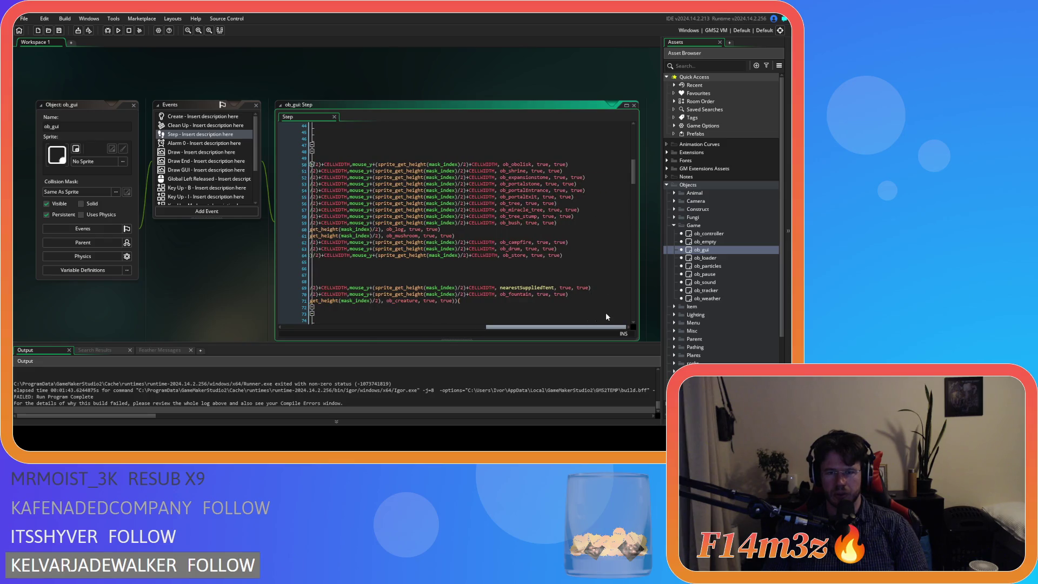
{"action": "scroll", "coordinate": [486, 243], "scroll_direction": "left", "scroll_amount": 5}
{"action": "scroll", "coordinate": [486, 243], "scroll_direction": "down", "scroll_amount": 2}
{"action": "mouse_move", "coordinate": [397, 239]}
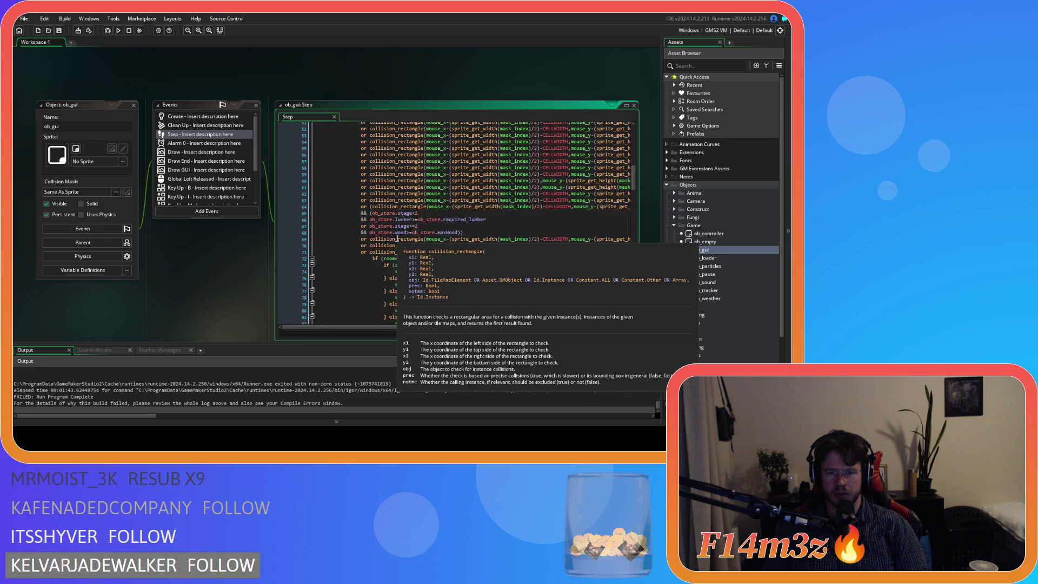
{"action": "scroll", "coordinate": [397, 239], "scroll_direction": "up", "scroll_amount": 3}
{"action": "mouse_move", "coordinate": [559, 228]}
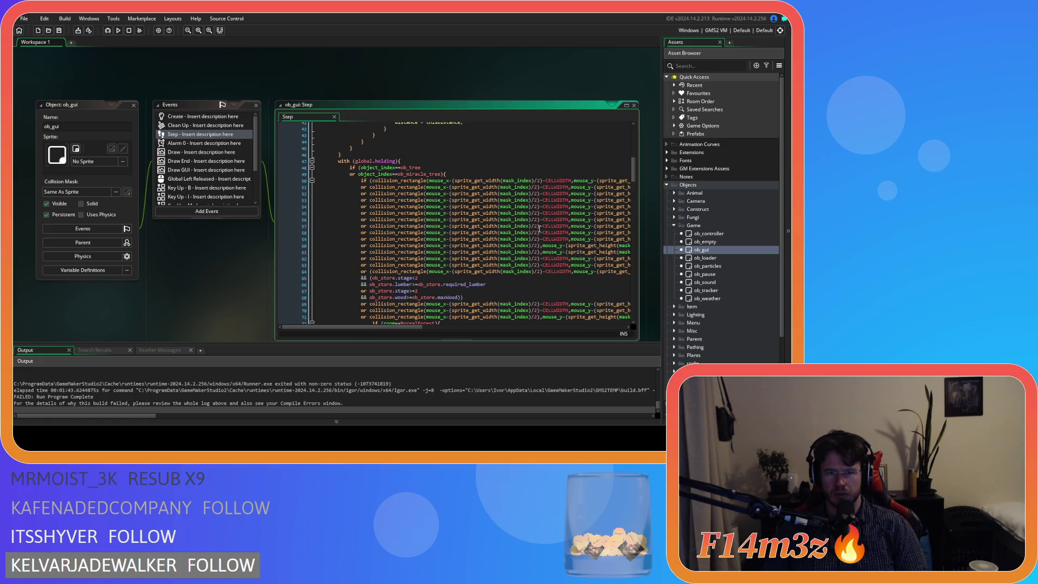
{"action": "scroll", "coordinate": [539, 229], "scroll_direction": "down", "scroll_amount": 20}
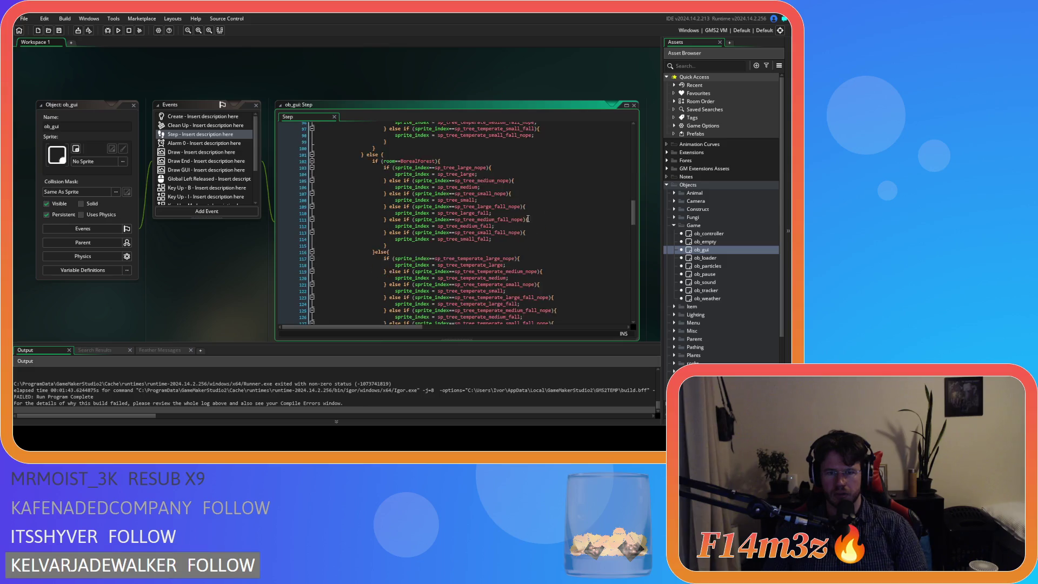
{"action": "mouse_move", "coordinate": [512, 209]}
{"action": "scroll", "coordinate": [512, 209], "scroll_direction": "down", "scroll_amount": 18}
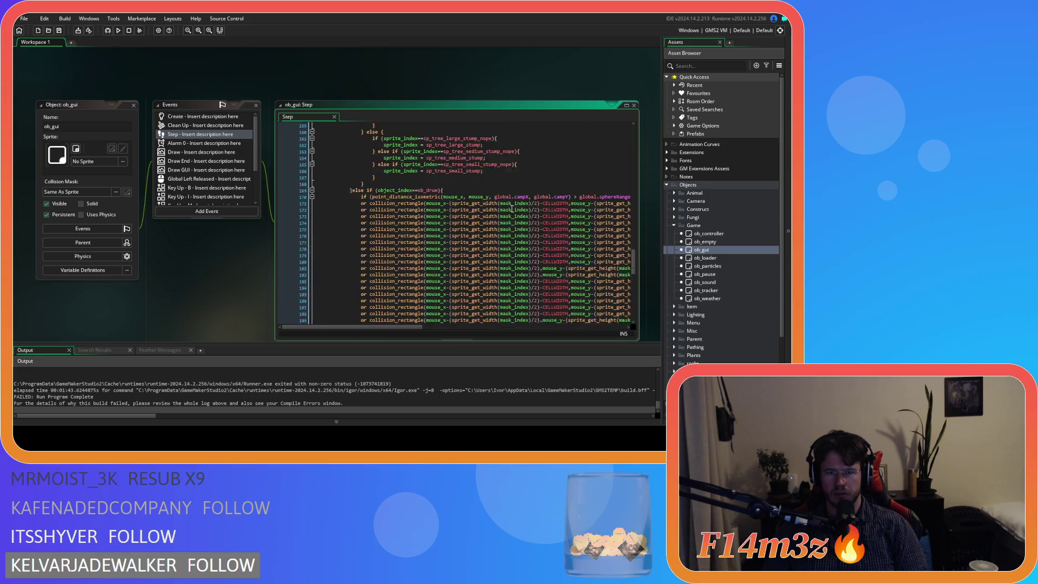
{"action": "scroll", "coordinate": [512, 210], "scroll_direction": "down", "scroll_amount": 3}
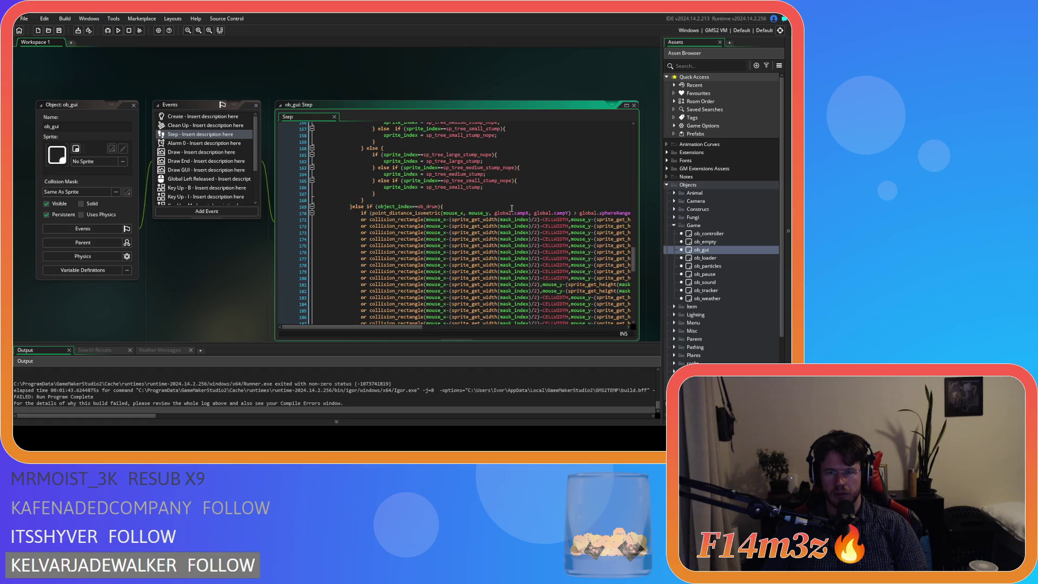
- Review the held-object checks further down and select 'holding' on line 47
{"action": "mouse_move", "coordinate": [466, 227]}
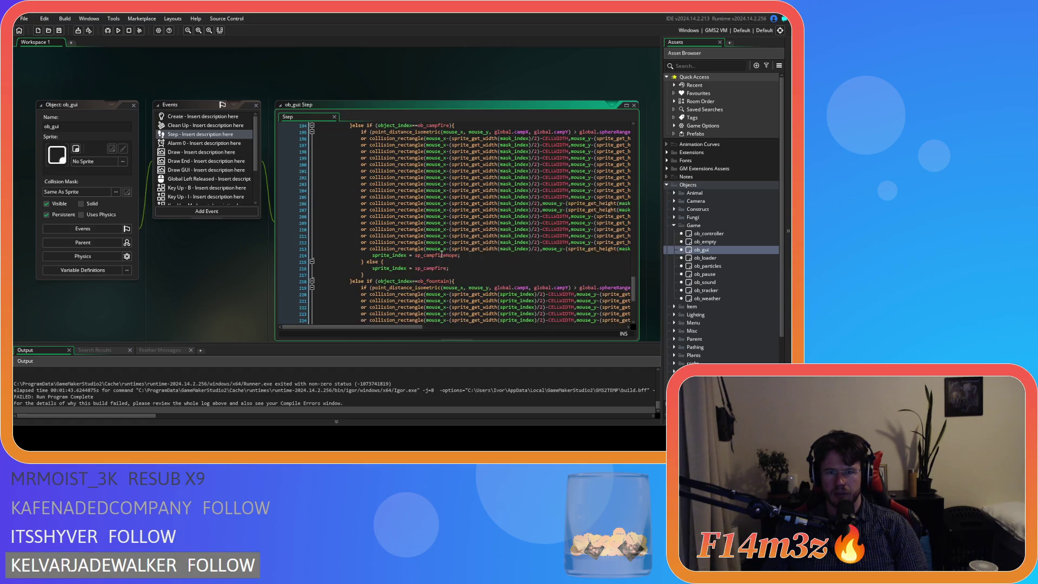
{"action": "scroll", "coordinate": [466, 227], "scroll_direction": "down", "scroll_amount": 2}
{"action": "left_click_drag", "start_coordinate": [377, 331], "coordinate": [585, 310]}
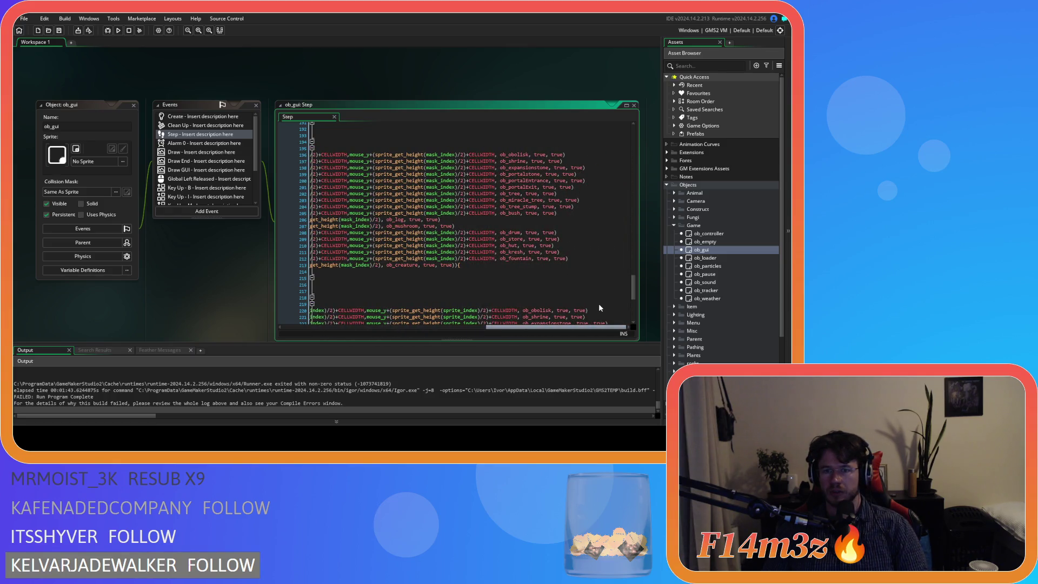
{"action": "scroll", "coordinate": [388, 296], "scroll_direction": "left", "scroll_amount": 10}
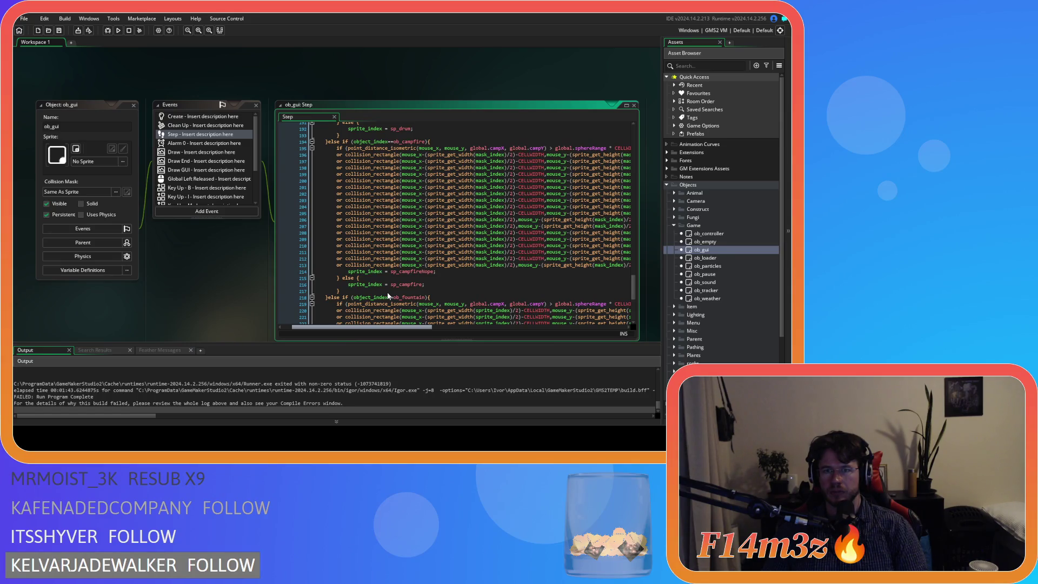
{"action": "mouse_move", "coordinate": [433, 251]}
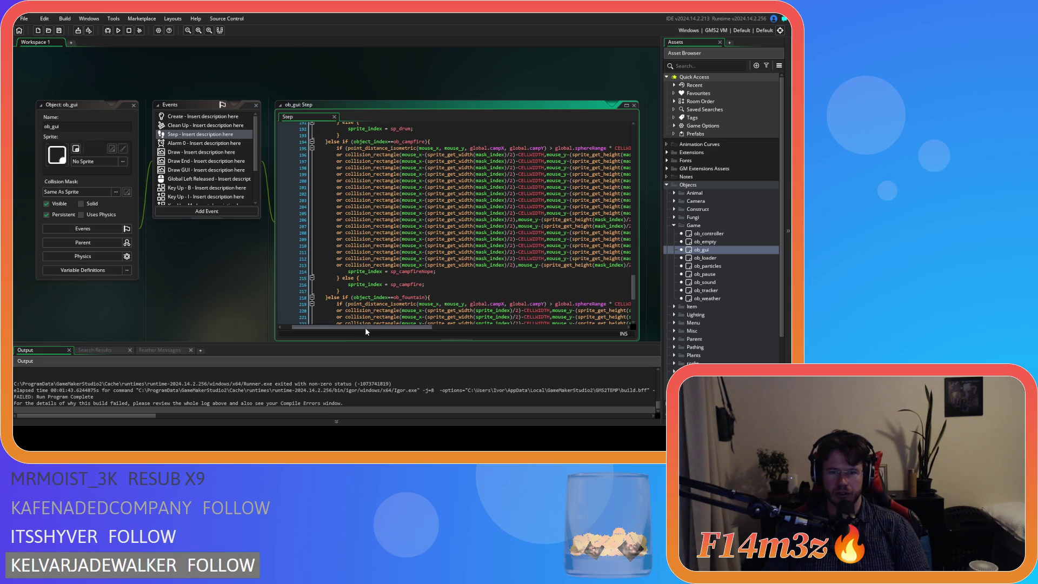
{"action": "mouse_move", "coordinate": [365, 327]}
{"action": "left_mouse_down"}
{"action": "mouse_move", "coordinate": [567, 319]}
{"action": "mouse_move", "coordinate": [359, 312]}
{"action": "left_mouse_up"}
{"action": "scroll", "coordinate": [367, 280], "scroll_direction": "up", "scroll_amount": 15}
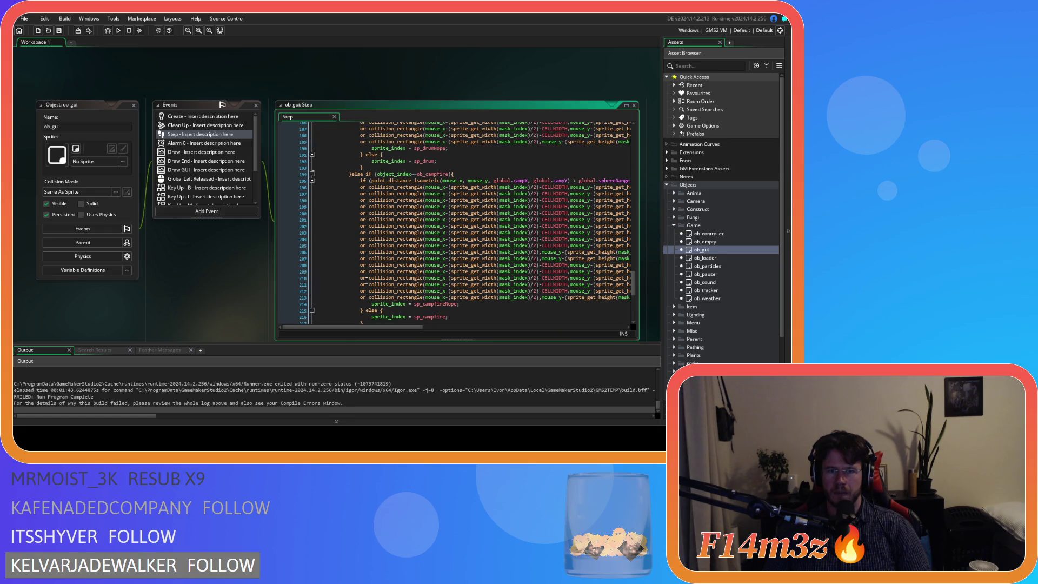
{"action": "scroll", "coordinate": [366, 281], "scroll_direction": "up", "scroll_amount": 20}
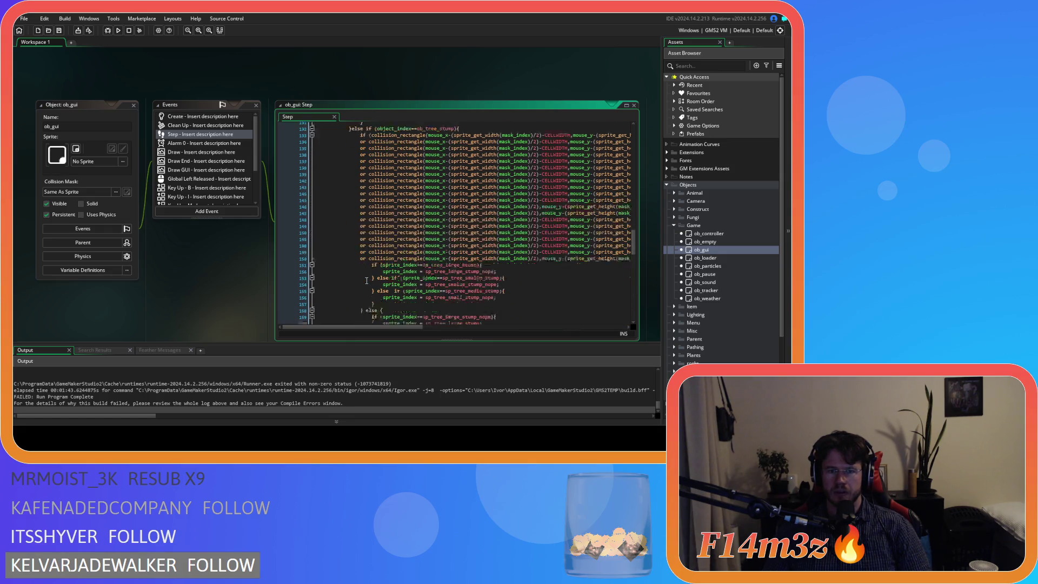
{"action": "scroll", "coordinate": [365, 280], "scroll_direction": "up", "scroll_amount": 9}
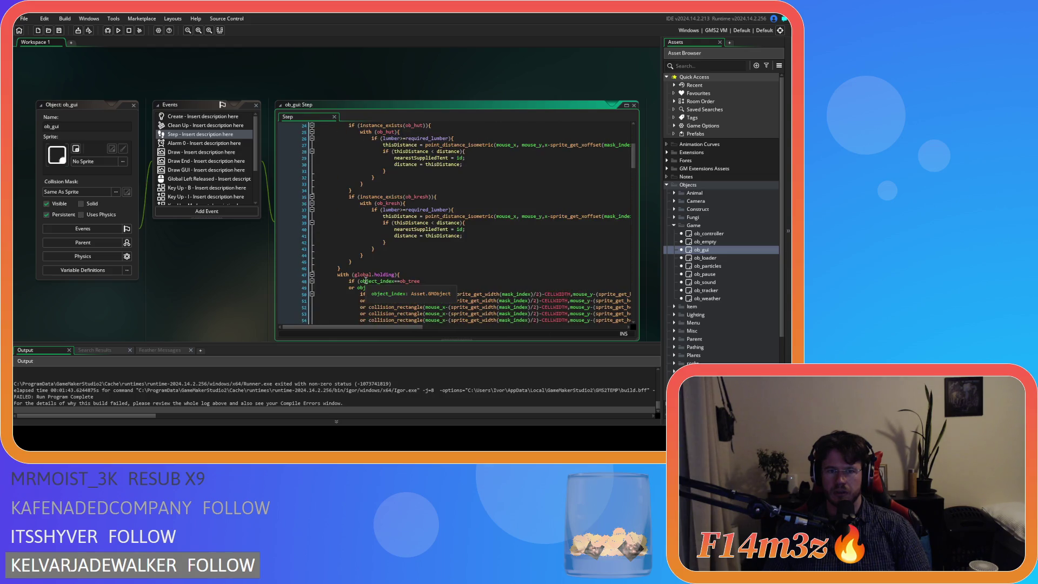
{"action": "left_click", "coordinate": [422, 257]}
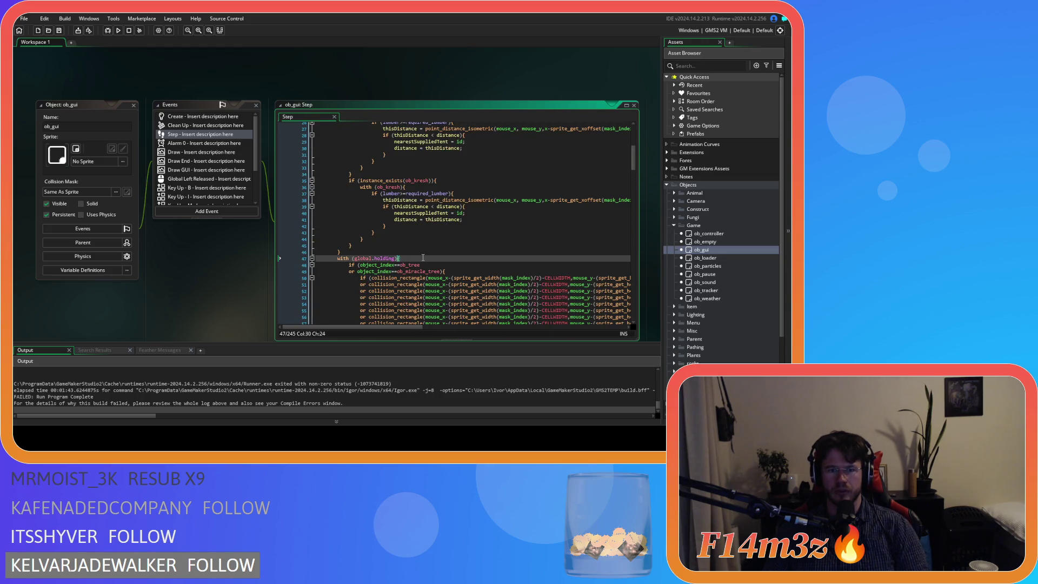
{"action": "double_click", "coordinate": [384, 258]}
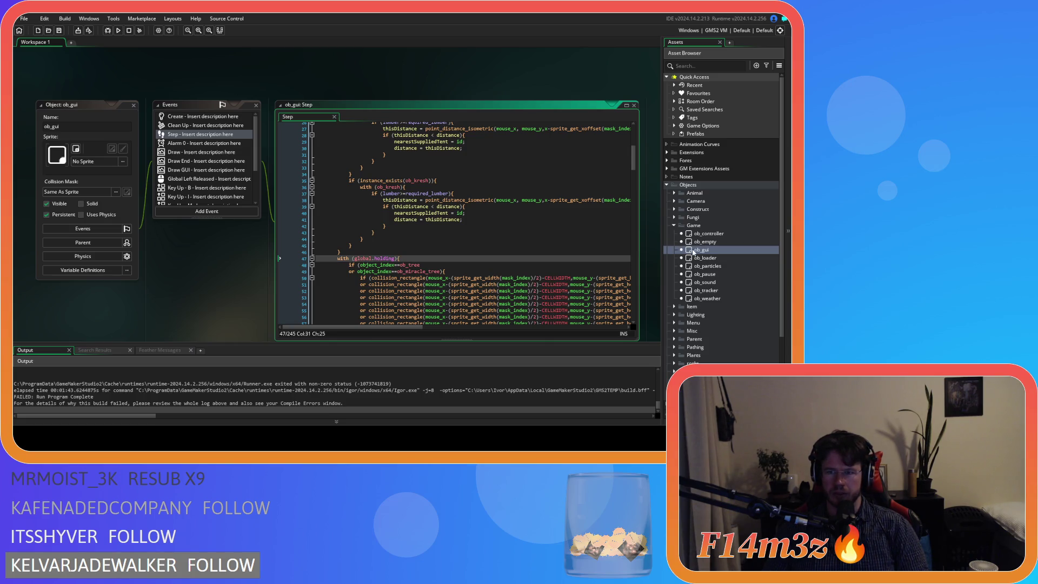
{"action": "double_click", "coordinate": [697, 234]}
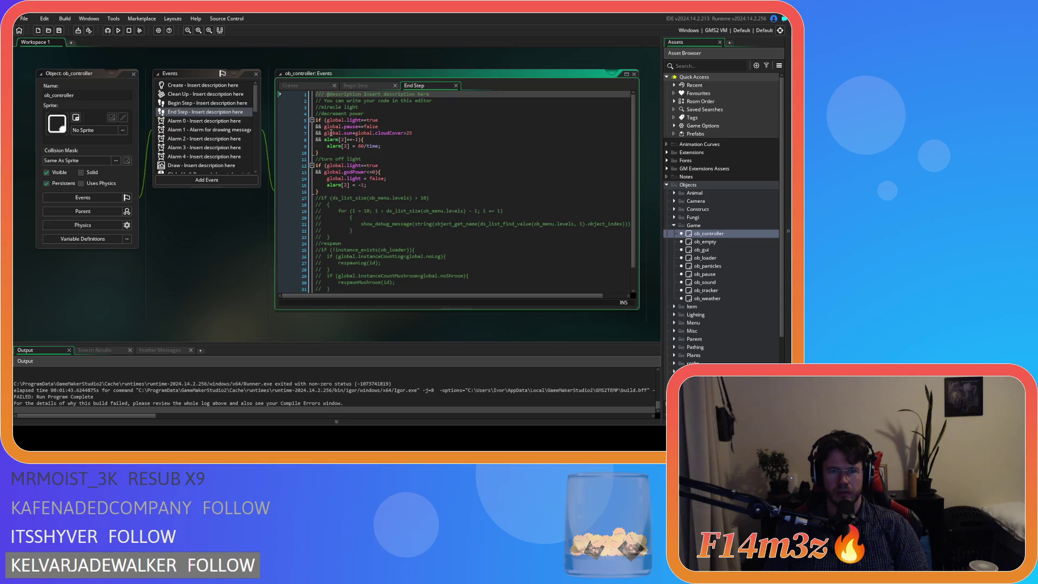
{"action": "left_click", "coordinate": [293, 87]}
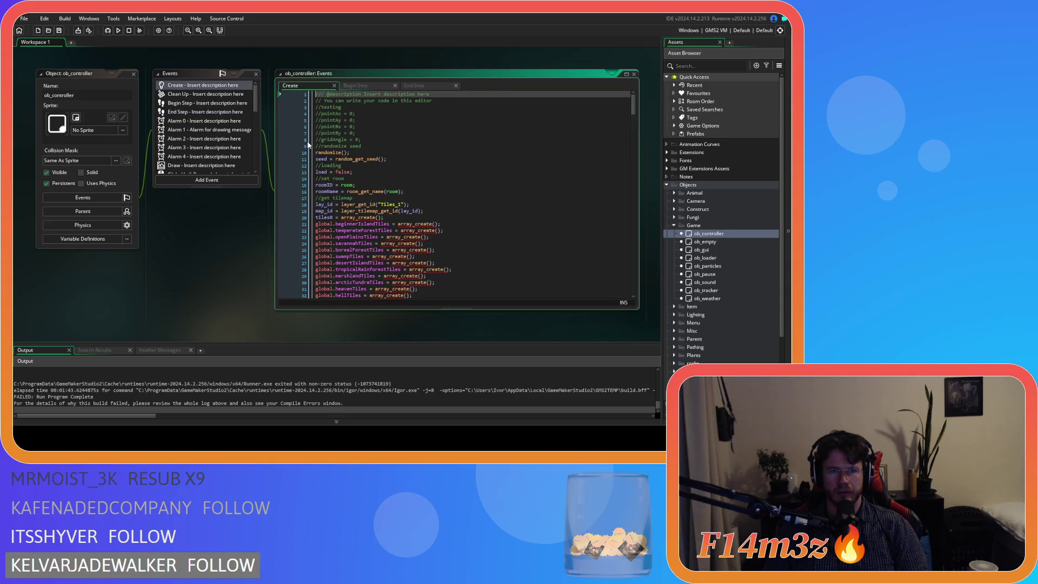
{"action": "scroll", "coordinate": [243, 126], "scroll_direction": "down", "scroll_amount": 3}
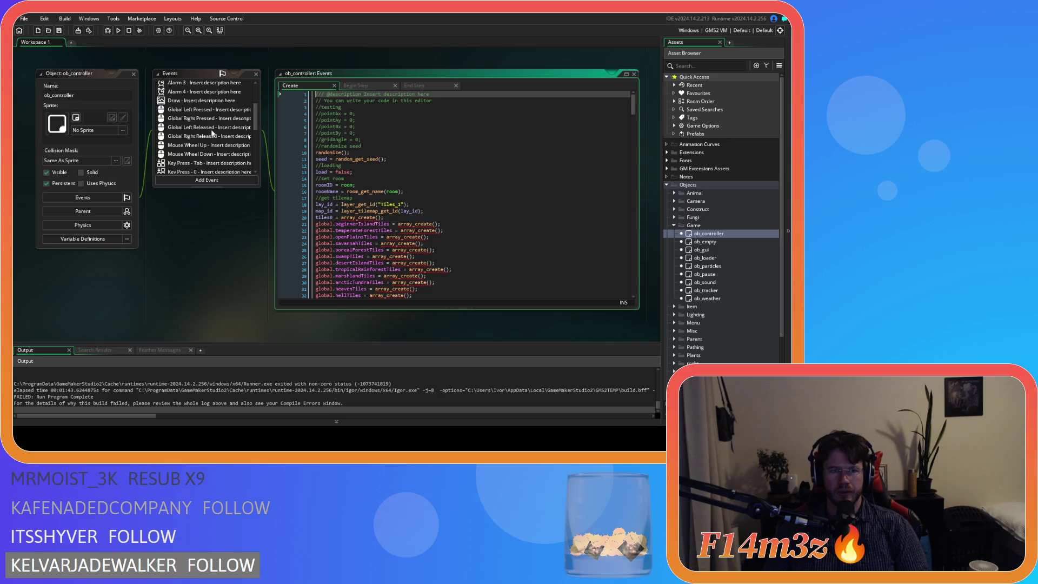
{"action": "left_click", "coordinate": [201, 109]}
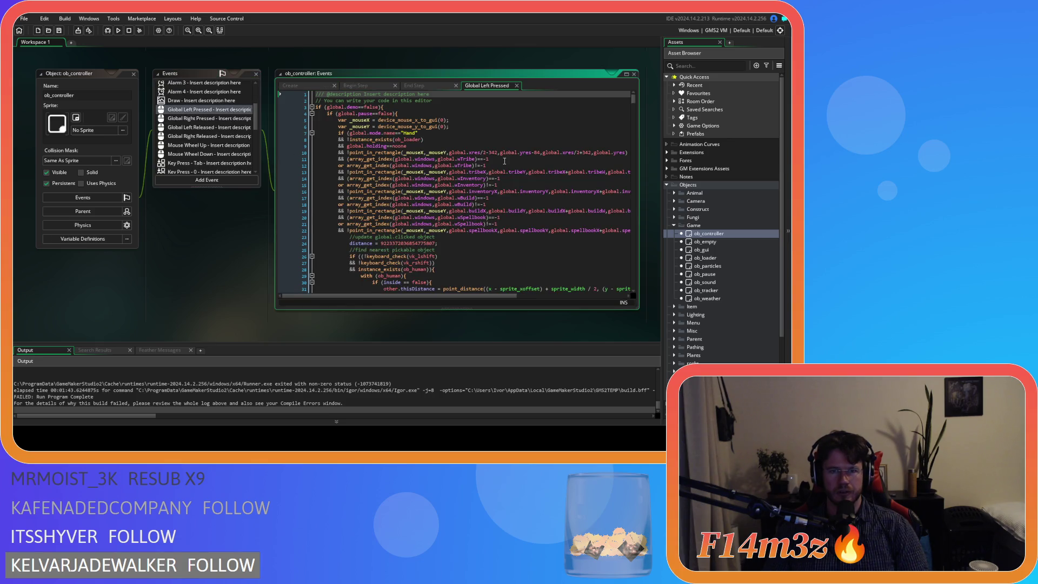
{"action": "scroll", "coordinate": [505, 161], "scroll_direction": "down", "scroll_amount": 20}
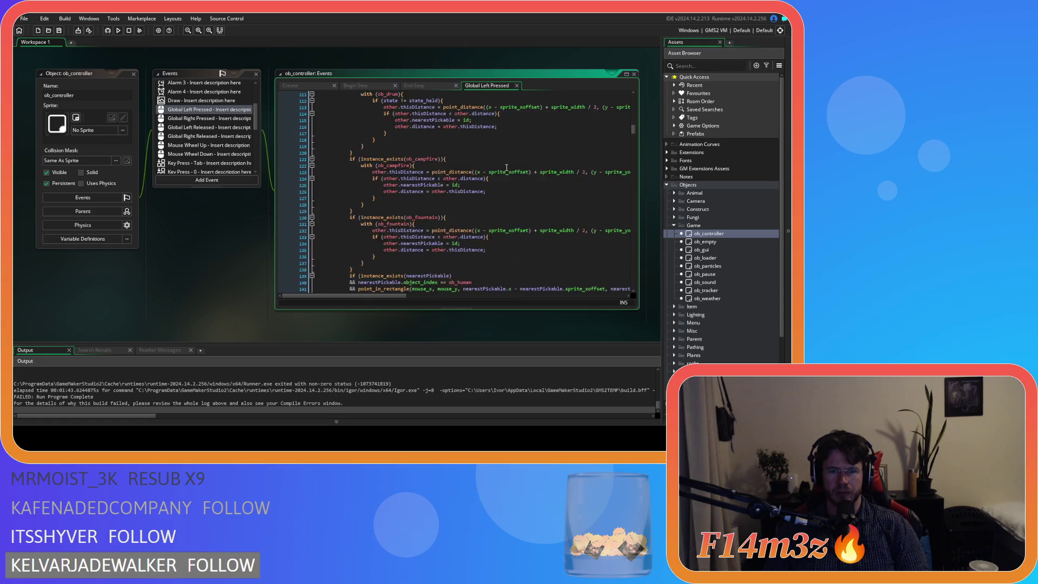
{"action": "scroll", "coordinate": [507, 167], "scroll_direction": "down", "scroll_amount": 17}
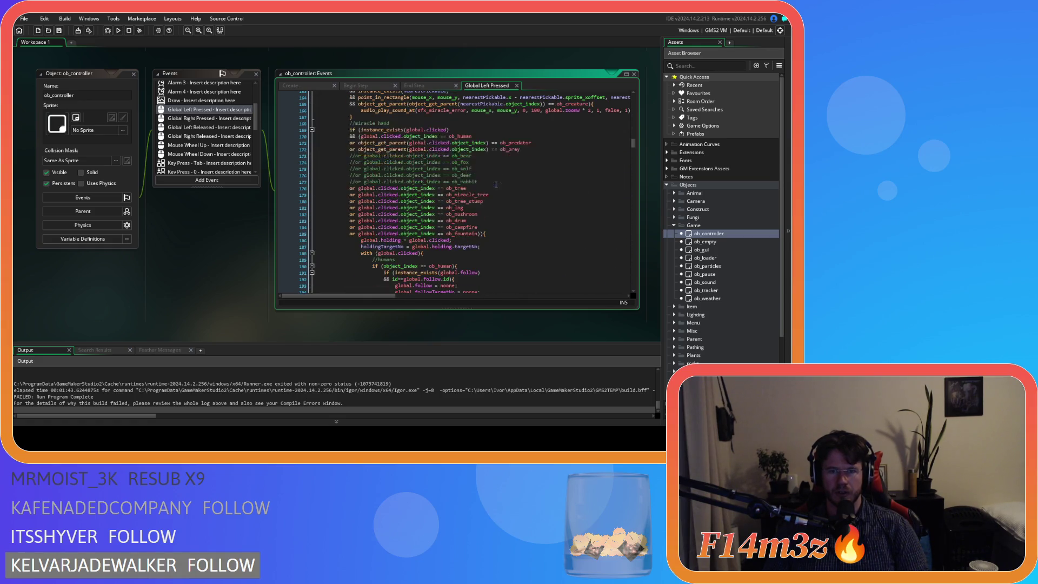
{"action": "scroll", "coordinate": [496, 185], "scroll_direction": "down", "scroll_amount": 5}
{"action": "left_click_drag", "start_coordinate": [633, 151], "coordinate": [636, 242]}
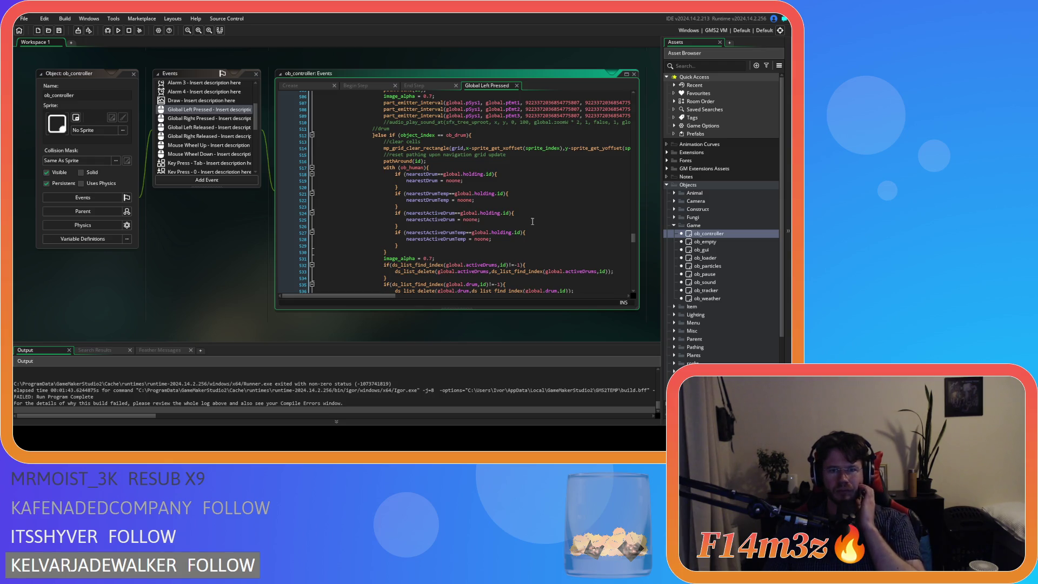
{"action": "left_click_drag", "start_coordinate": [633, 238], "coordinate": [635, 151]}
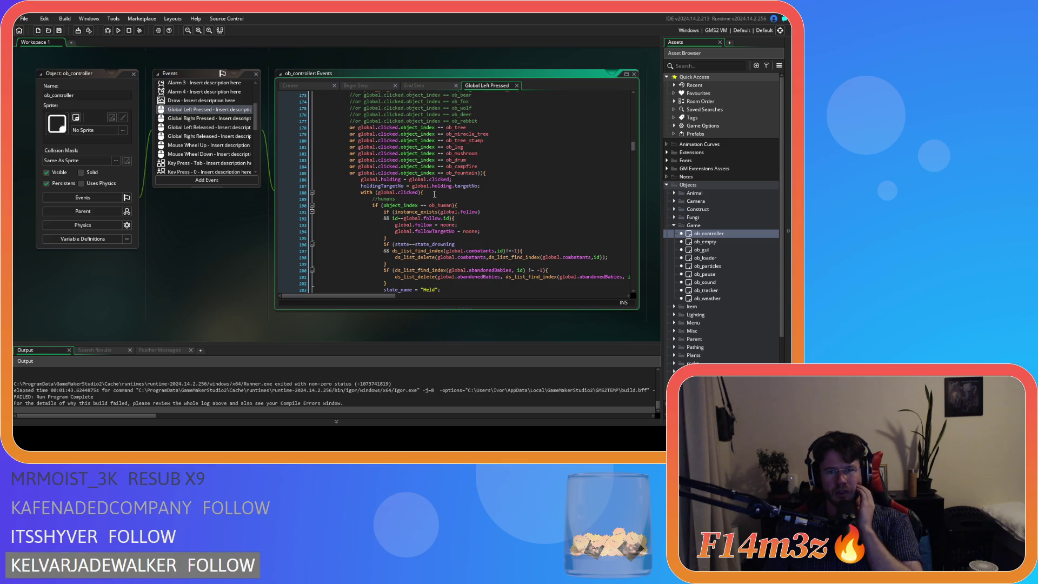
{"action": "left_click_drag", "start_coordinate": [381, 180], "coordinate": [401, 184]}
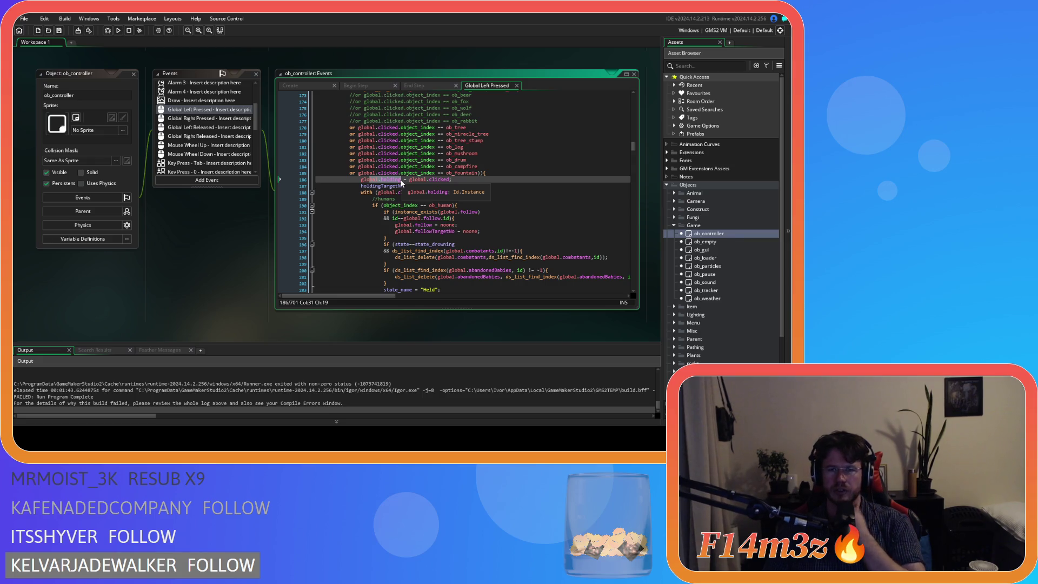
{"action": "double_click", "coordinate": [698, 249]}
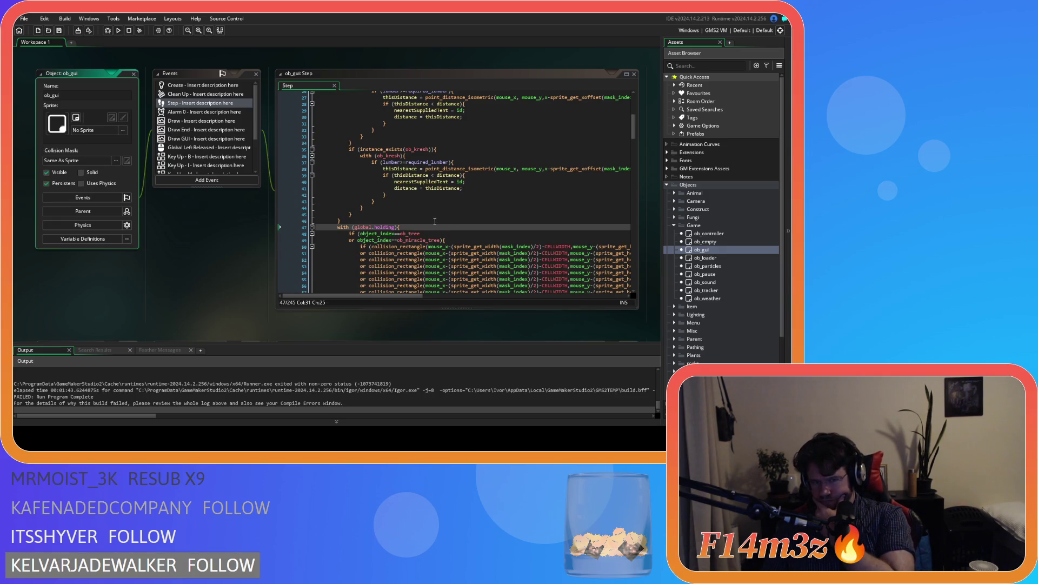
- Scroll through the ob_gui Step code to review its mouse-position checks
{"action": "scroll", "coordinate": [435, 227], "scroll_direction": "down", "scroll_amount": 6}
{"action": "scroll", "coordinate": [433, 238], "scroll_direction": "down", "scroll_amount": 1}
{"action": "scroll", "coordinate": [438, 242], "scroll_direction": "up", "scroll_amount": 1}
{"action": "mouse_move", "coordinate": [401, 295]}
{"action": "left_mouse_down"}
{"action": "mouse_move", "coordinate": [625, 274]}
{"action": "mouse_move", "coordinate": [380, 267]}
{"action": "left_mouse_up"}
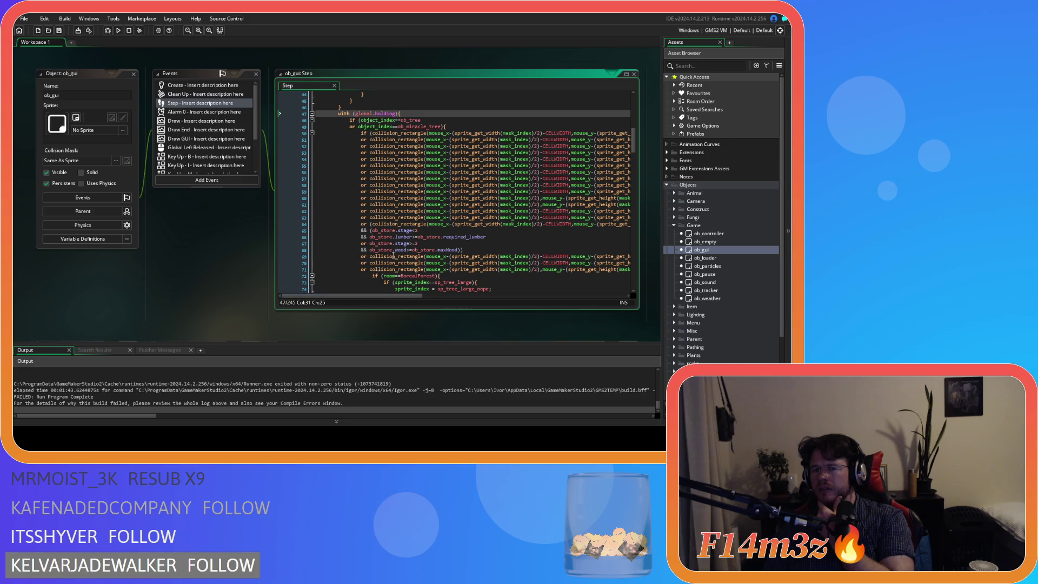
{"action": "scroll", "coordinate": [384, 260], "scroll_direction": "down", "scroll_amount": 9}
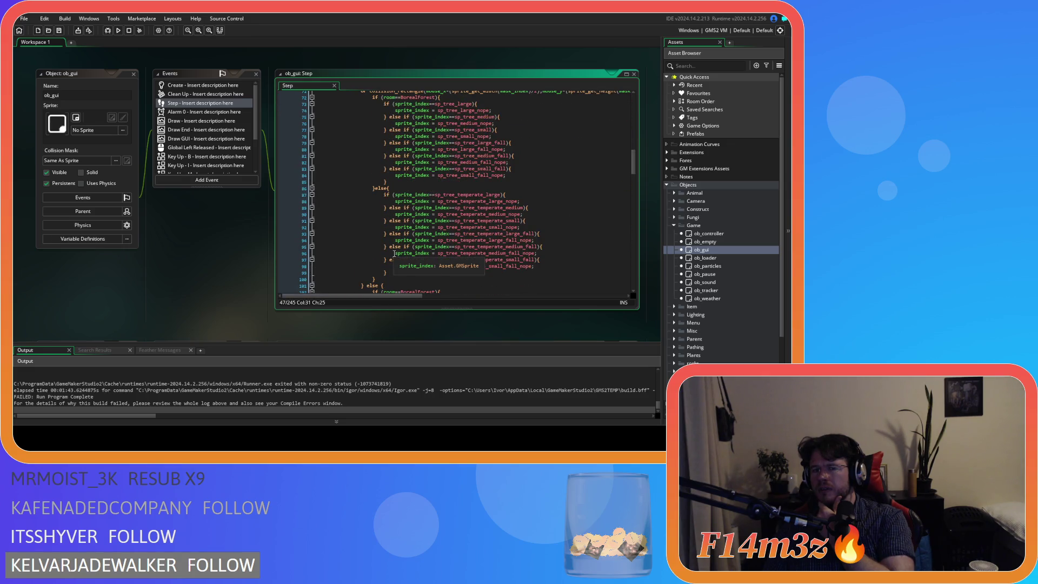
{"action": "scroll", "coordinate": [395, 254], "scroll_direction": "down", "scroll_amount": 10}
{"action": "scroll", "coordinate": [395, 253], "scroll_direction": "up", "scroll_amount": 2}
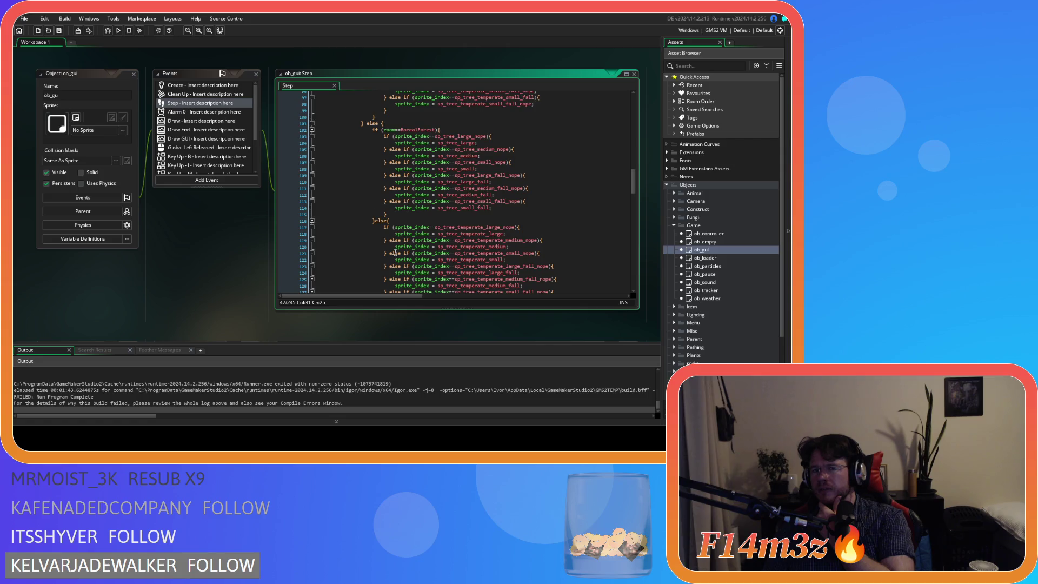
- Read the global.sphereRange * CELLWIDTH scaled checks and expand the Misc objects folder
{"action": "scroll", "coordinate": [395, 253], "scroll_direction": "down", "scroll_amount": 20}
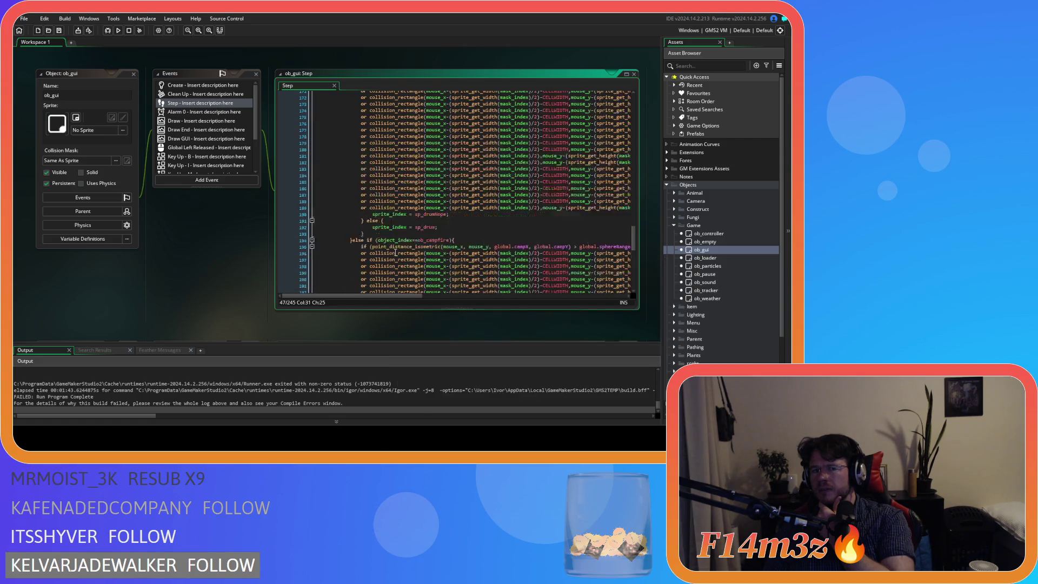
{"action": "scroll", "coordinate": [395, 252], "scroll_direction": "down", "scroll_amount": 10}
{"action": "scroll", "coordinate": [395, 253], "scroll_direction": "down", "scroll_amount": 5}
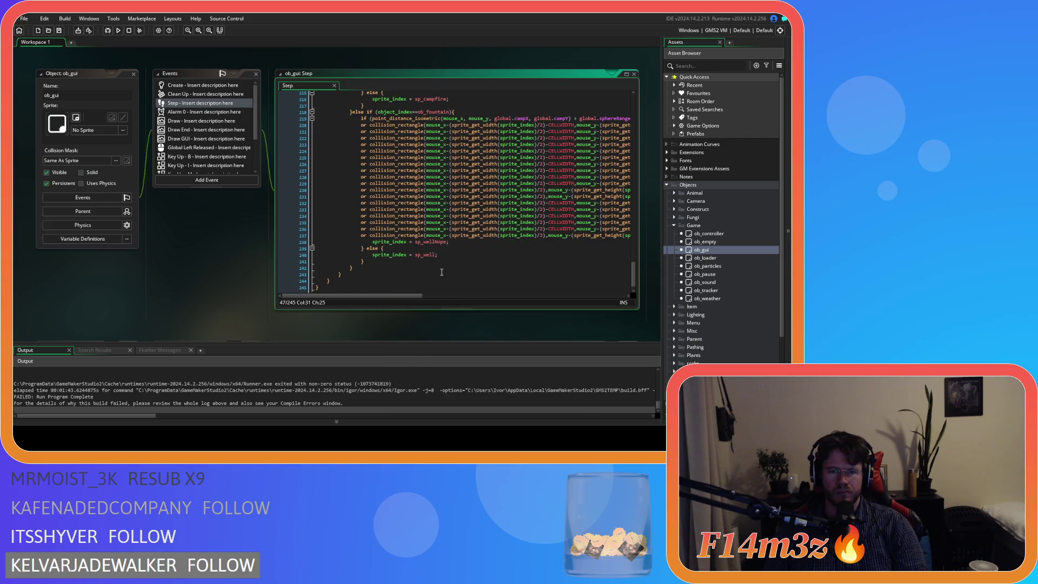
{"action": "mouse_move", "coordinate": [403, 296]}
{"action": "left_mouse_down"}
{"action": "mouse_move", "coordinate": [613, 298]}
{"action": "mouse_move", "coordinate": [403, 293]}
{"action": "mouse_move", "coordinate": [599, 292]}
{"action": "mouse_move", "coordinate": [416, 284]}
{"action": "left_mouse_up"}
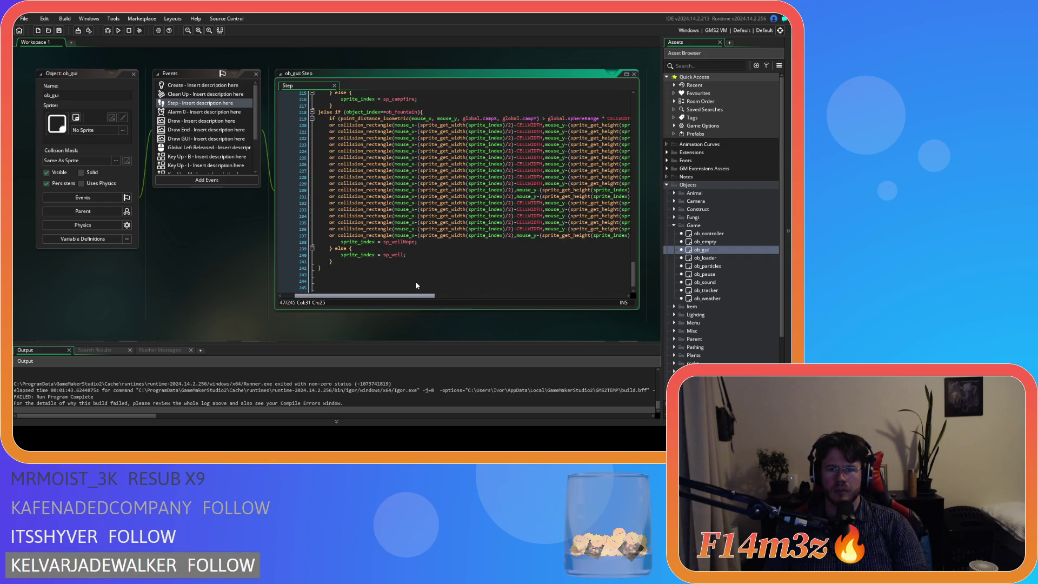
{"action": "left_click_drag", "start_coordinate": [416, 286], "coordinate": [596, 289]}
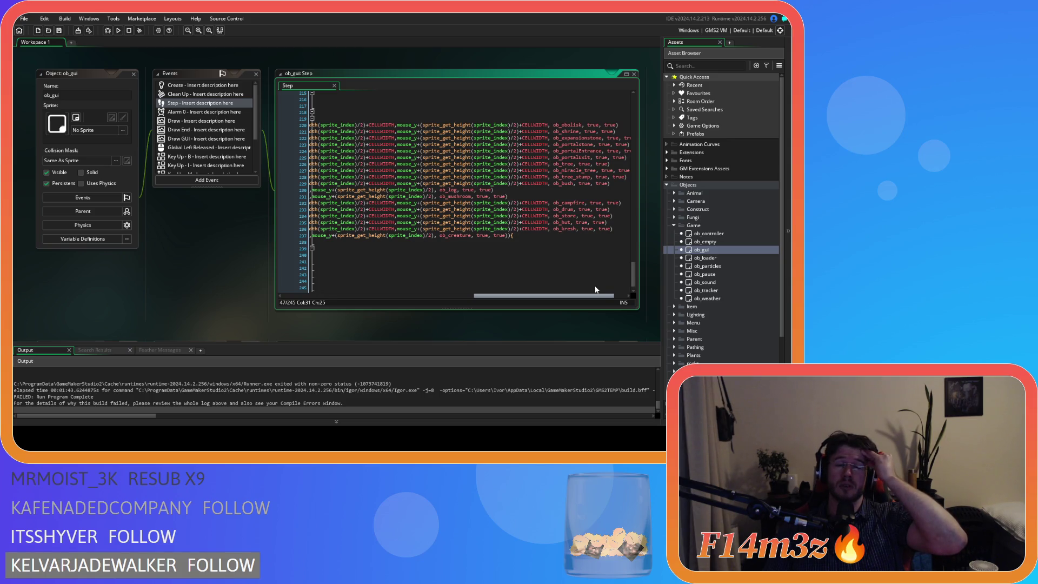
{"action": "left_click_drag", "start_coordinate": [595, 290], "coordinate": [504, 294]}
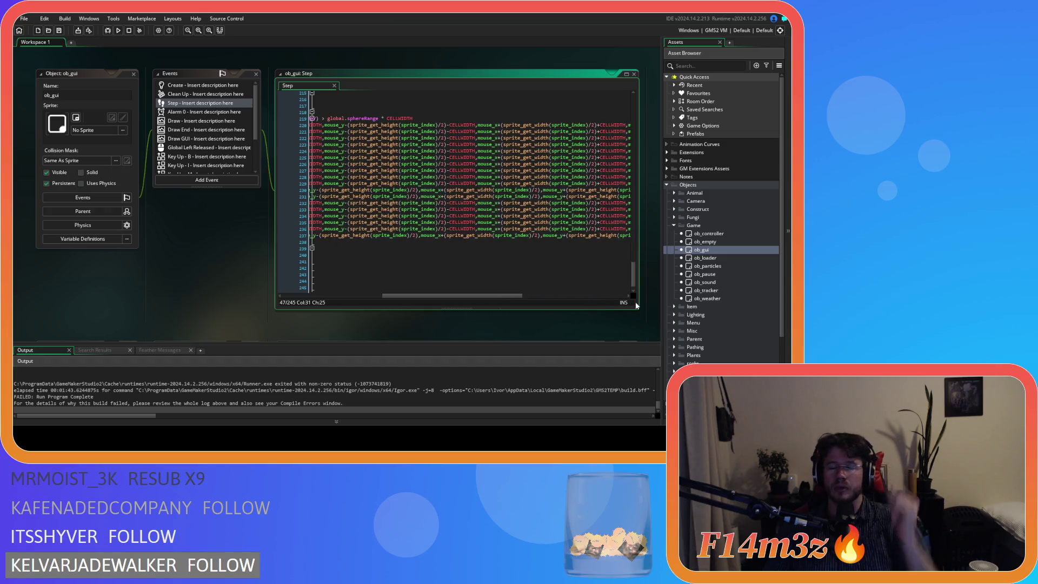
{"action": "left_click", "coordinate": [674, 330]}
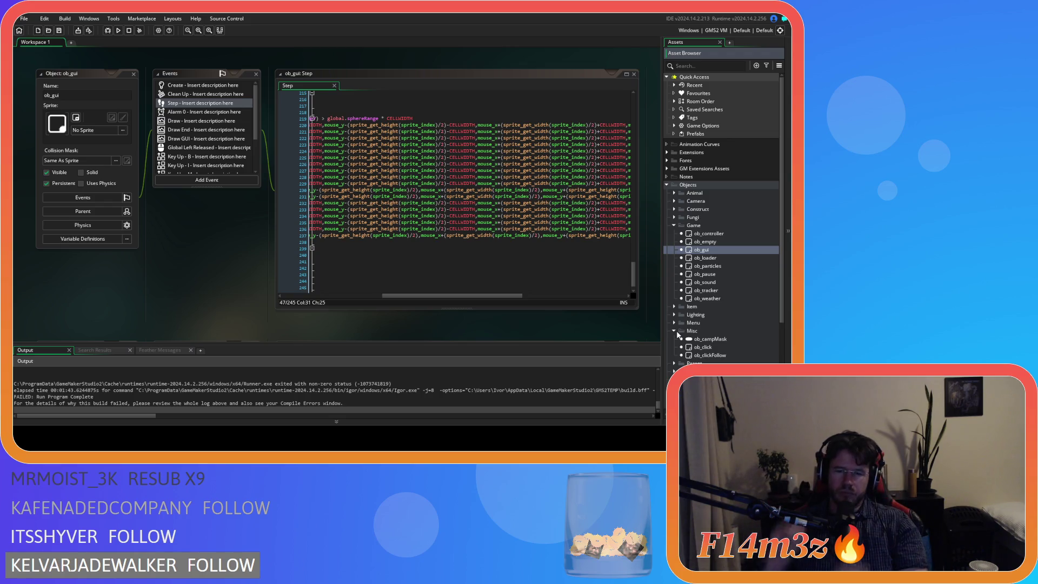
{"action": "left_click", "coordinate": [501, 298]}
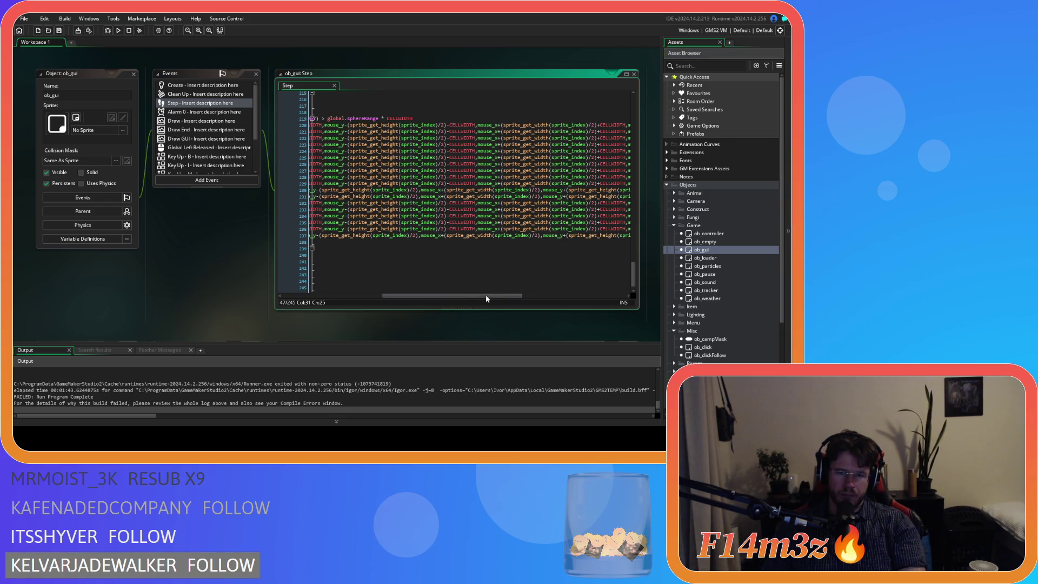
{"action": "left_click_drag", "start_coordinate": [456, 296], "coordinate": [355, 296]}
{"action": "scroll", "coordinate": [469, 158], "scroll_direction": "up", "scroll_amount": 2}
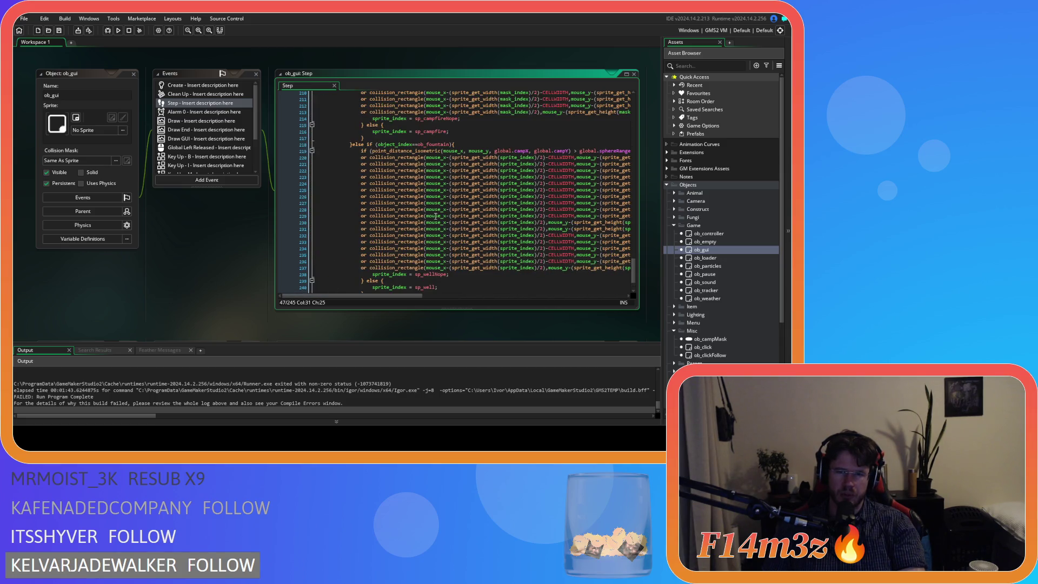
{"action": "left_click", "coordinate": [481, 151]}
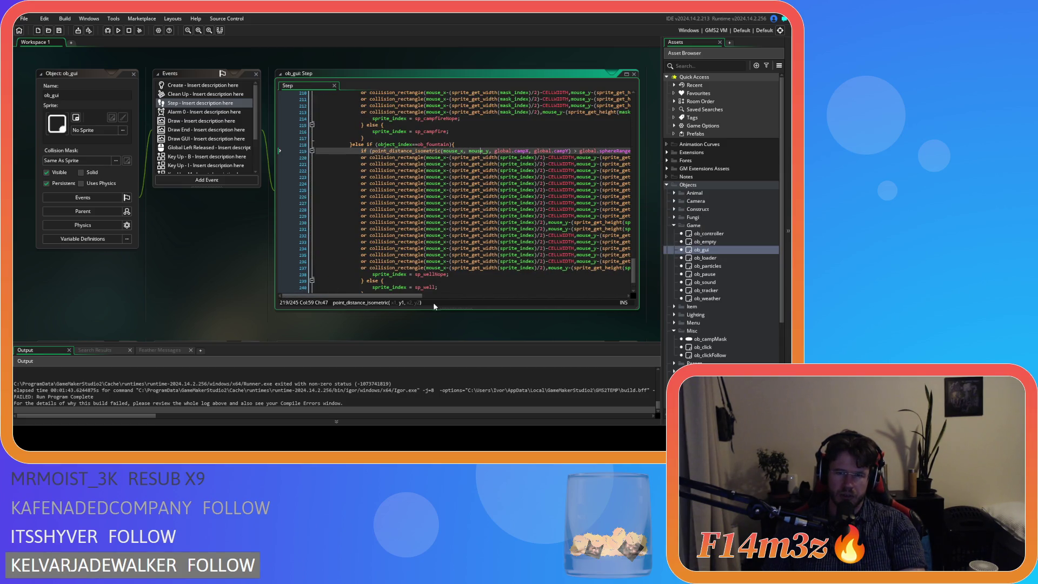
{"action": "mouse_move", "coordinate": [412, 296]}
{"action": "left_mouse_down"}
{"action": "mouse_move", "coordinate": [627, 297]}
{"action": "mouse_move", "coordinate": [412, 293]}
{"action": "mouse_move", "coordinate": [621, 288]}
{"action": "mouse_move", "coordinate": [419, 280]}
{"action": "left_mouse_up"}
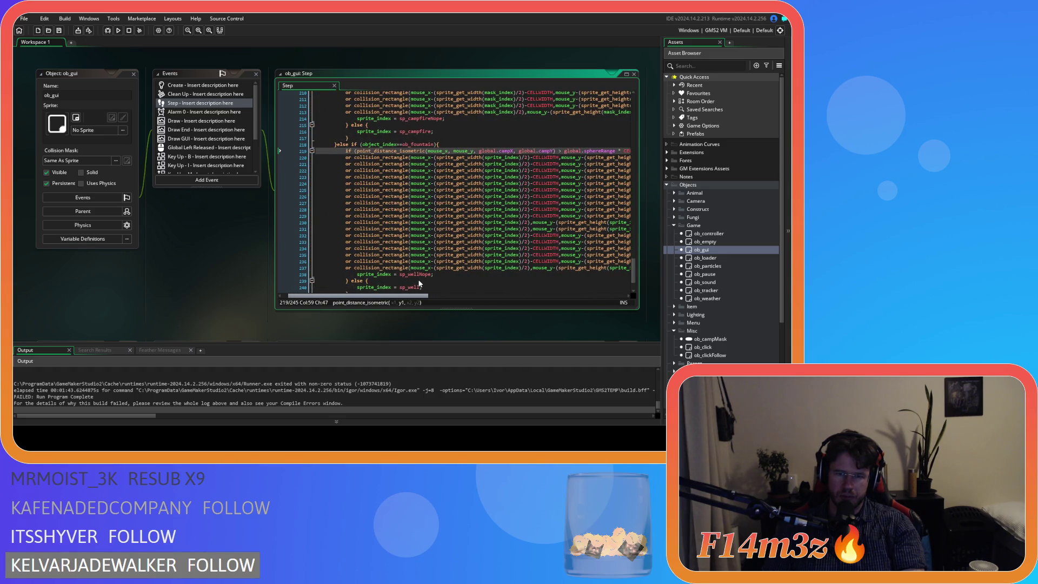
{"action": "scroll", "coordinate": [419, 284], "scroll_direction": "down", "scroll_amount": 2}
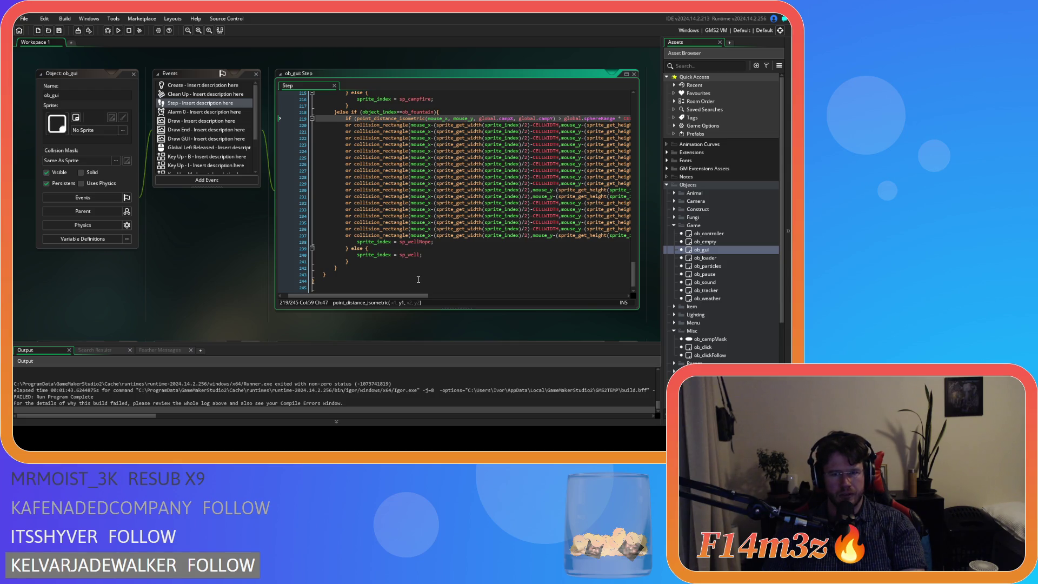
{"action": "scroll", "coordinate": [418, 279], "scroll_direction": "up", "scroll_amount": 20}
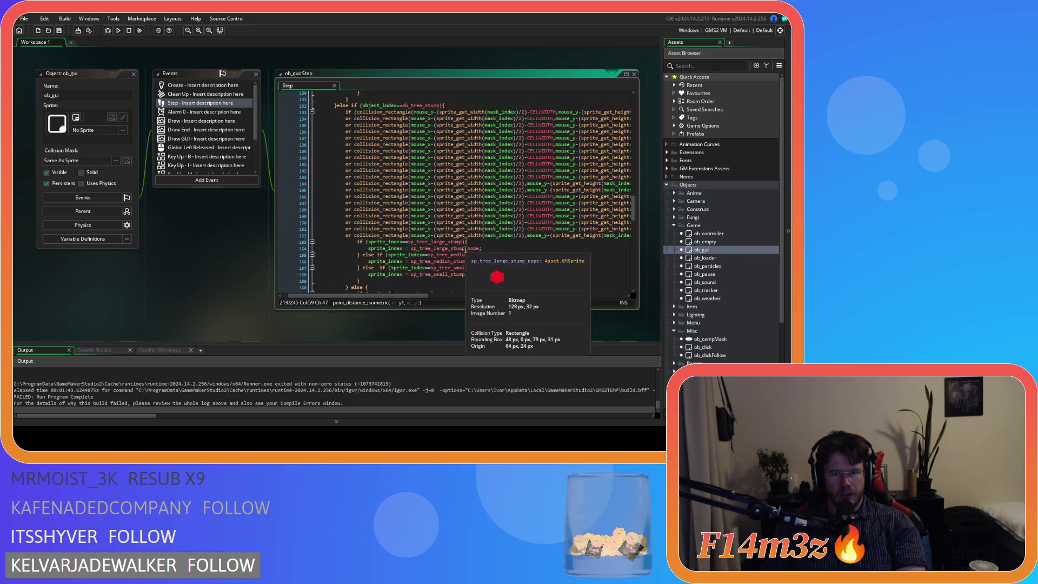
{"action": "scroll", "coordinate": [460, 252], "scroll_direction": "up", "scroll_amount": 20}
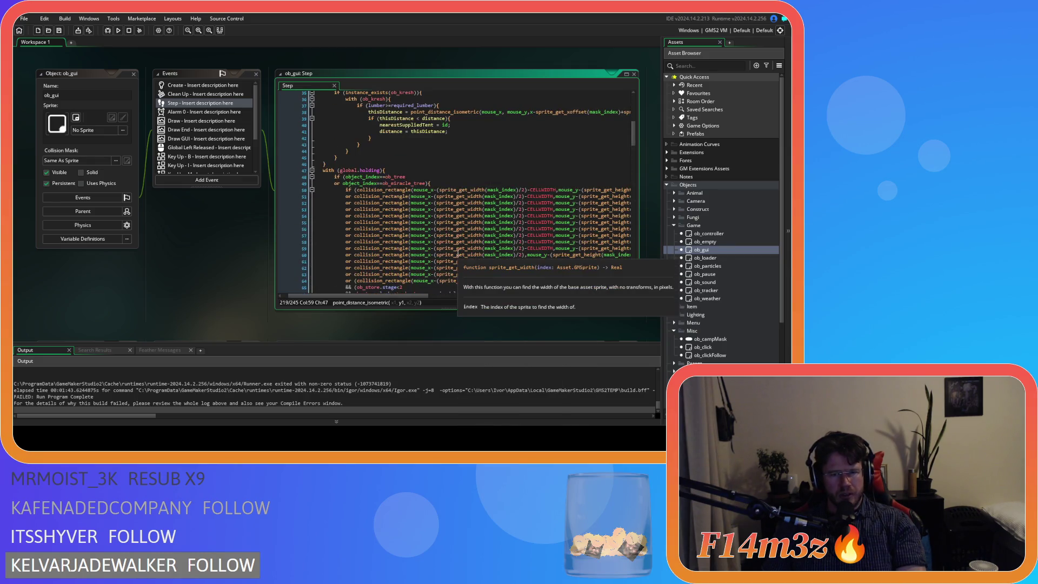
{"action": "left_click", "coordinate": [385, 170]}
{"action": "scroll", "coordinate": [406, 264], "scroll_direction": "up", "scroll_amount": 4}
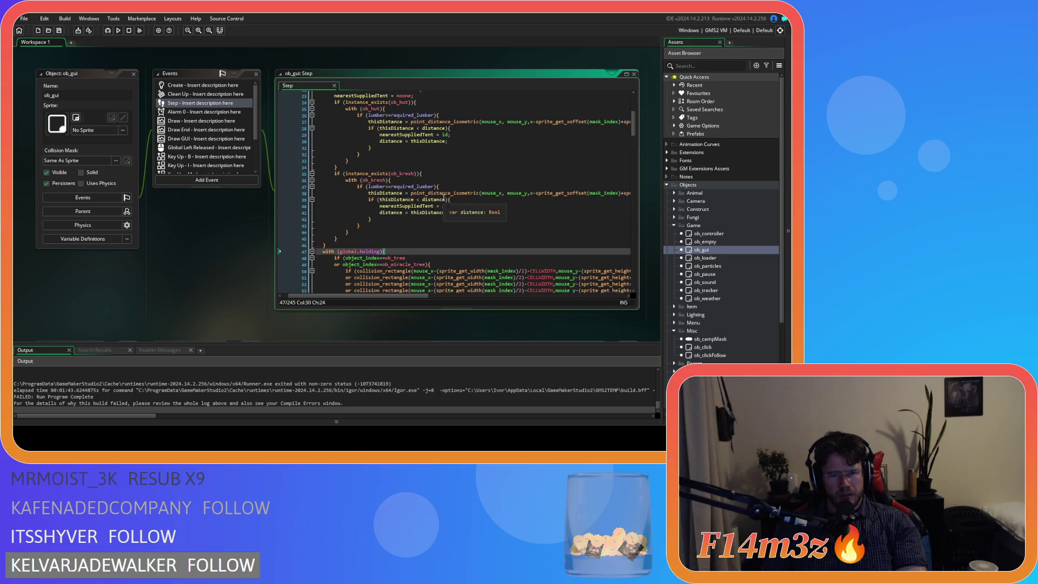
{"action": "scroll", "coordinate": [383, 297], "scroll_direction": "left", "scroll_amount": 1}
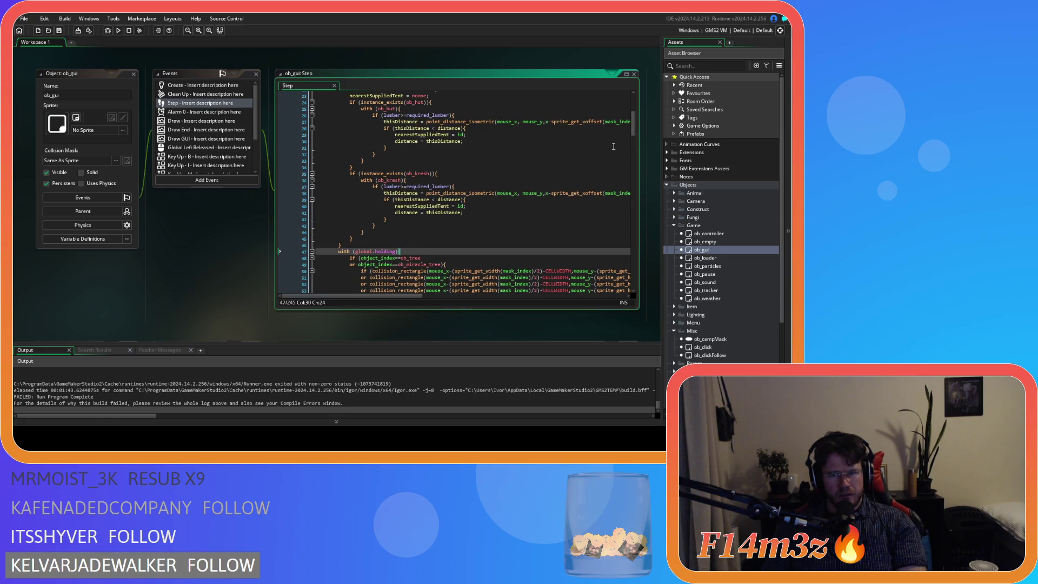
{"action": "left_click_drag", "start_coordinate": [634, 131], "coordinate": [631, 114]}
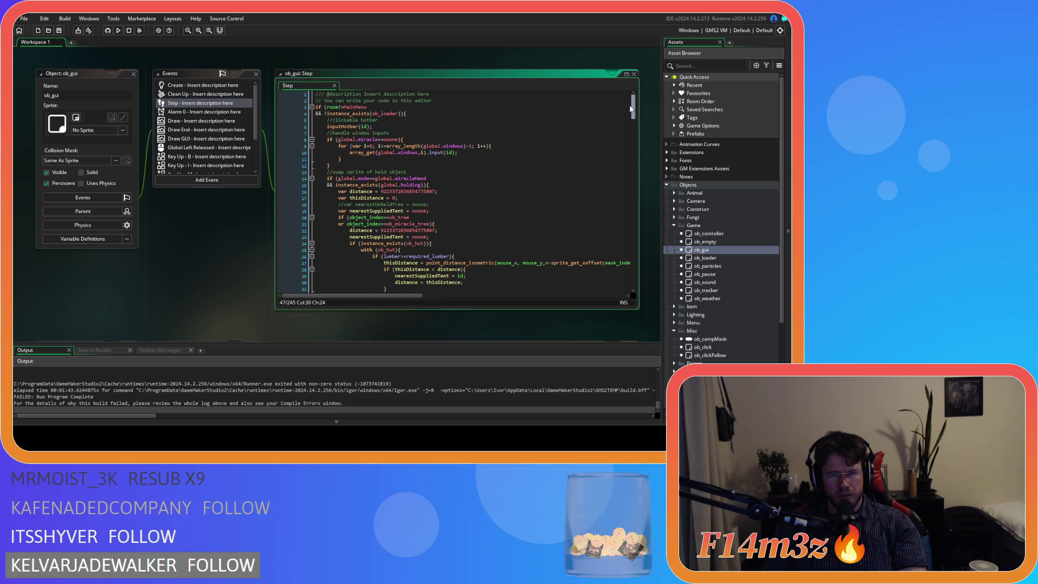
- Move through the Step code to the hand-mode check on line 14
{"action": "left_click", "coordinate": [439, 116]}
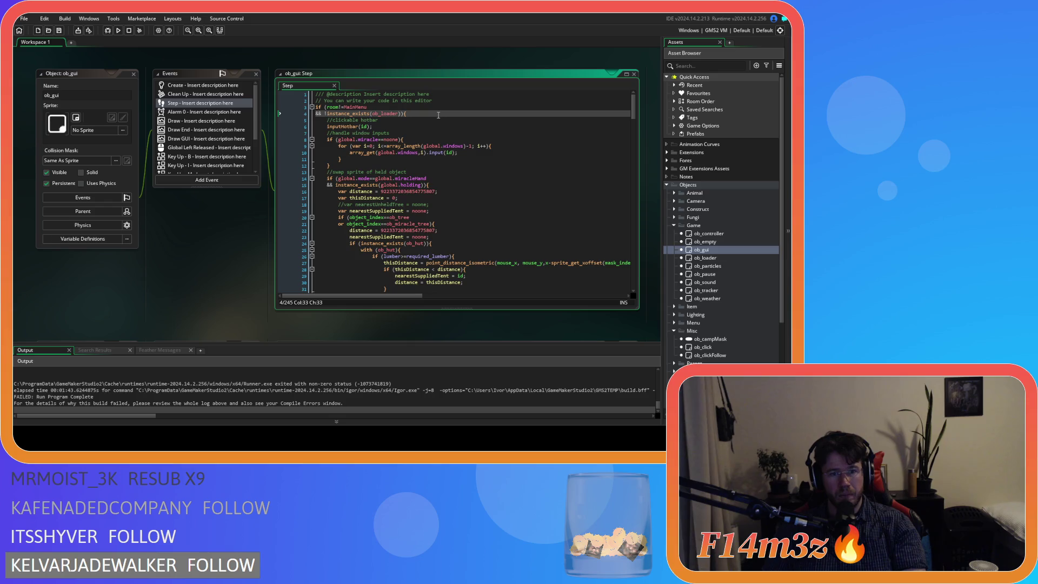
{"action": "left_click", "coordinate": [445, 184]}
{"action": "key", "text": "Left"}
{"action": "scroll", "coordinate": [455, 189], "scroll_direction": "down", "scroll_amount": 5}
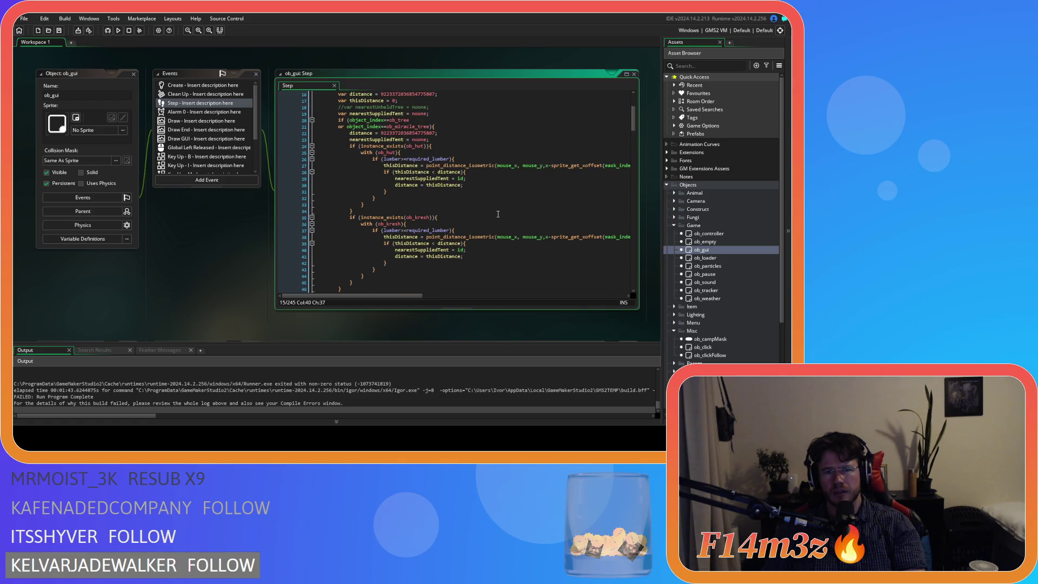
{"action": "scroll", "coordinate": [498, 214], "scroll_direction": "up", "scroll_amount": 1}
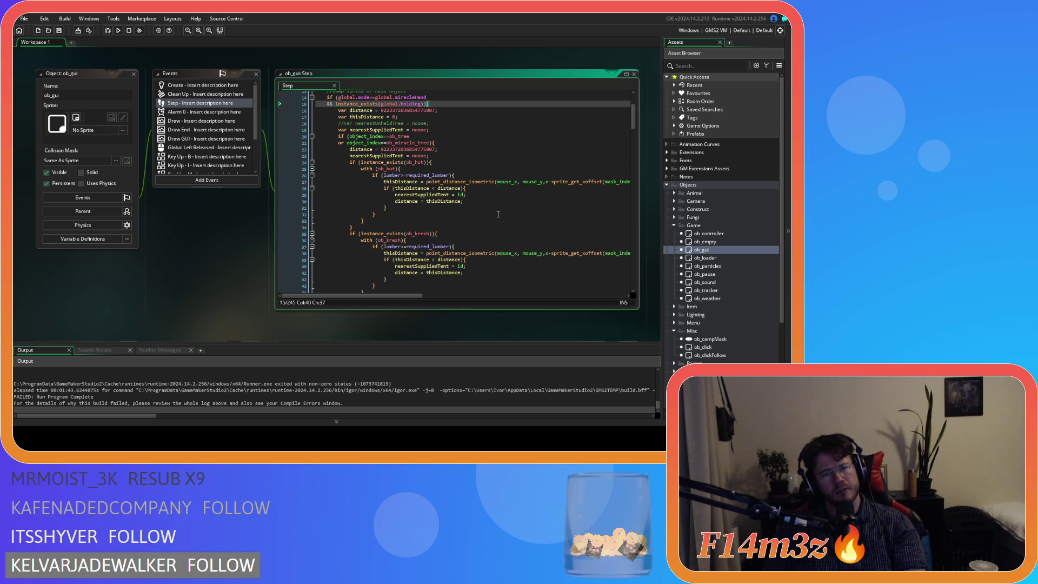
{"action": "scroll", "coordinate": [498, 214], "scroll_direction": "up", "scroll_amount": 1}
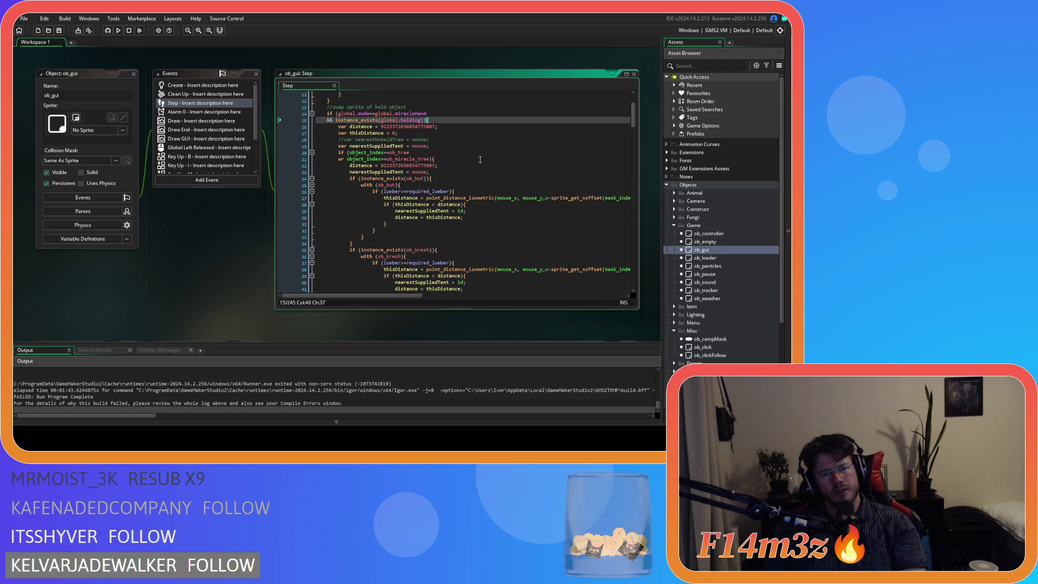
{"action": "key", "text": "Up"}
- Rewrite line 14's condition as global.mode.name=="Hand" in place of global.miracleHand
{"action": "double_click", "coordinate": [415, 113]}
{"action": "key", "text": "Down"}
{"action": "key", "text": "Home"}
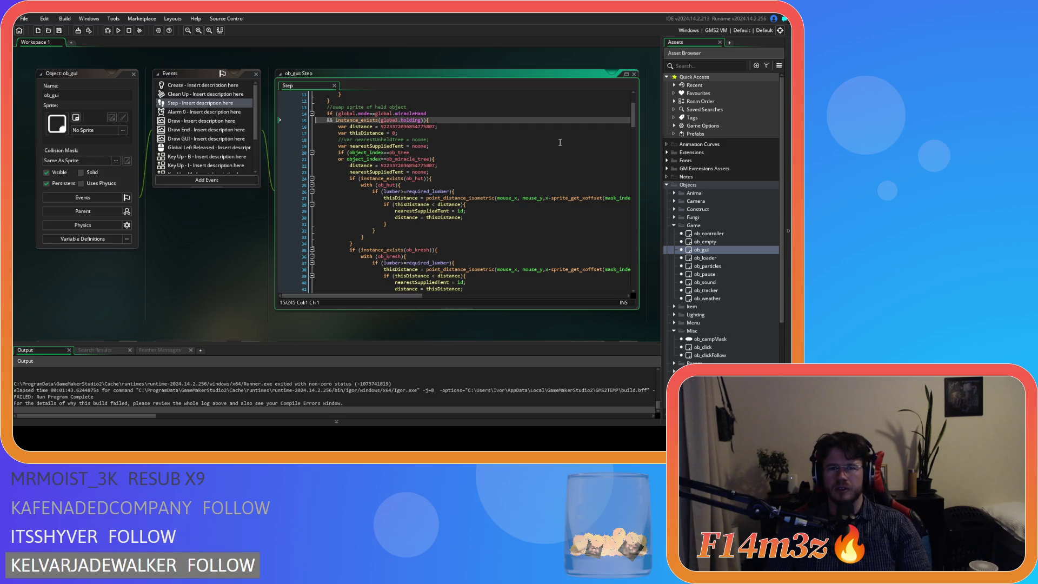
{"action": "left_click_drag", "start_coordinate": [427, 114], "coordinate": [381, 115]}
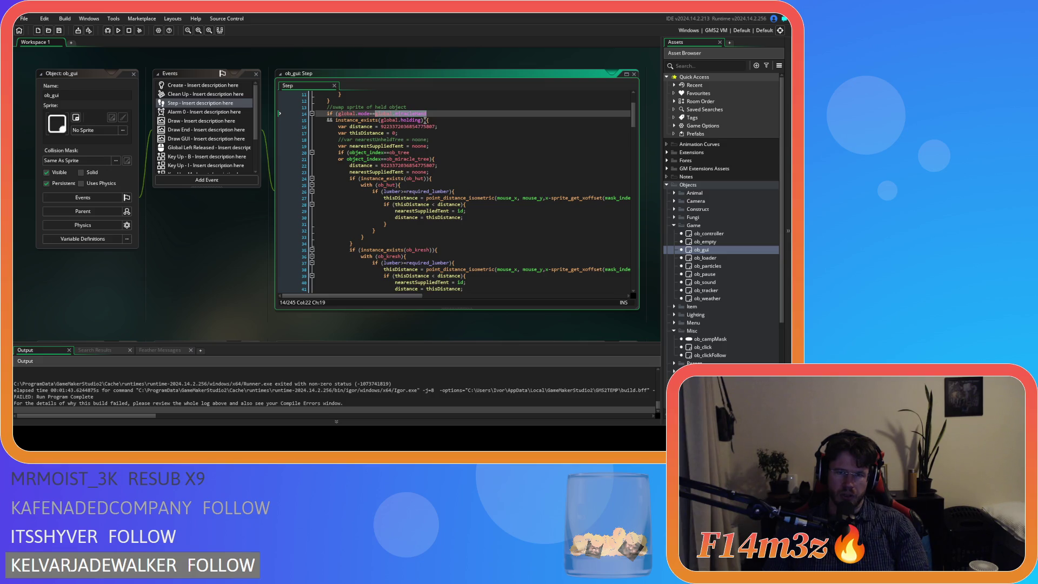
{"action": "key", "text": "ctrl+Left"}
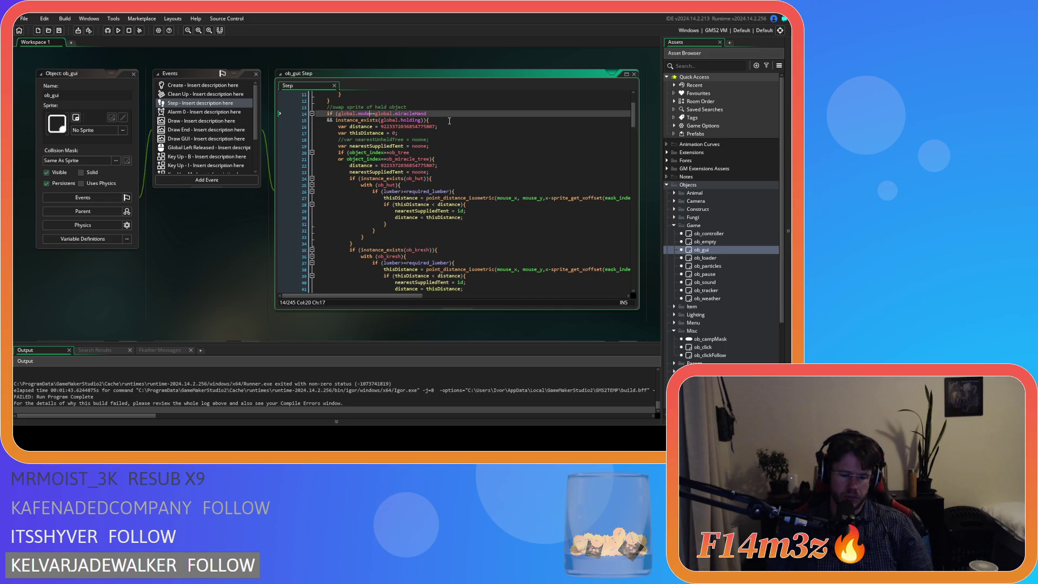
{"action": "type", "text": ".name"}
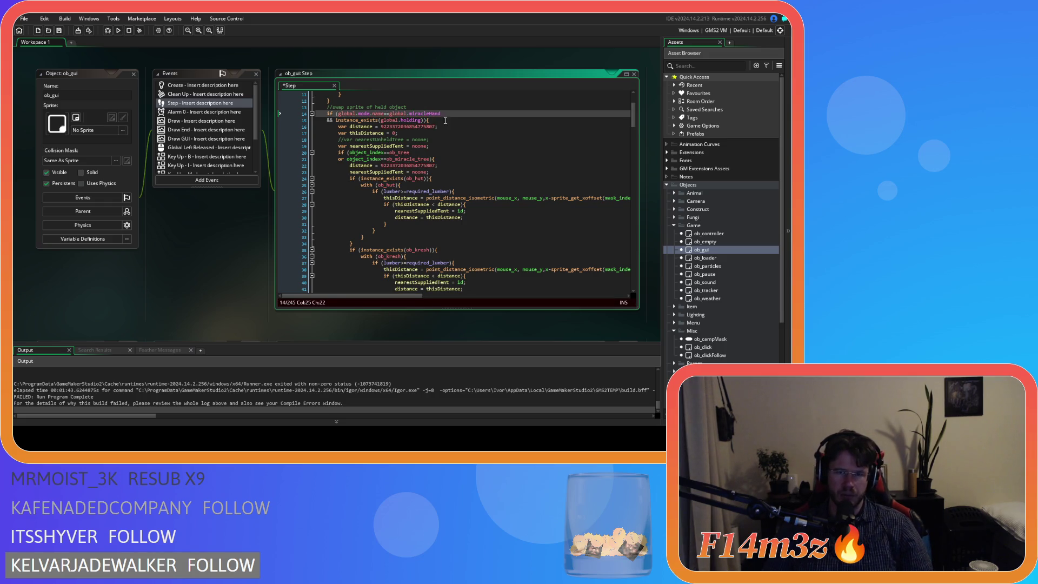
{"action": "key", "text": "ctrl+Right"}
{"action": "key", "text": "shift+End"}
{"action": "type", "text": "\"\""}
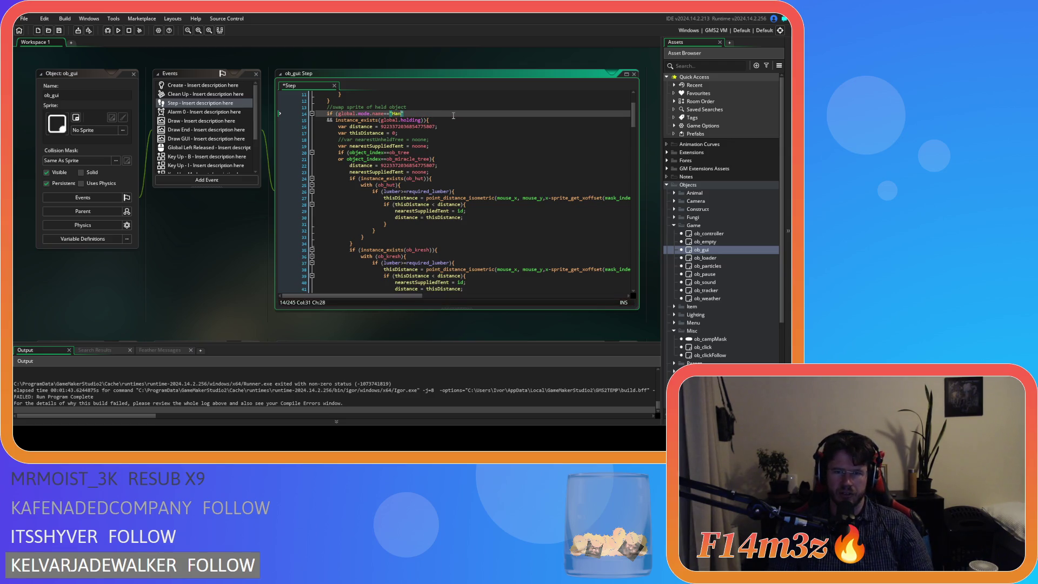
- Save the edited Step event and build and run the game
{"action": "key", "text": "Right"}
{"action": "key", "text": "ctrl+s"}
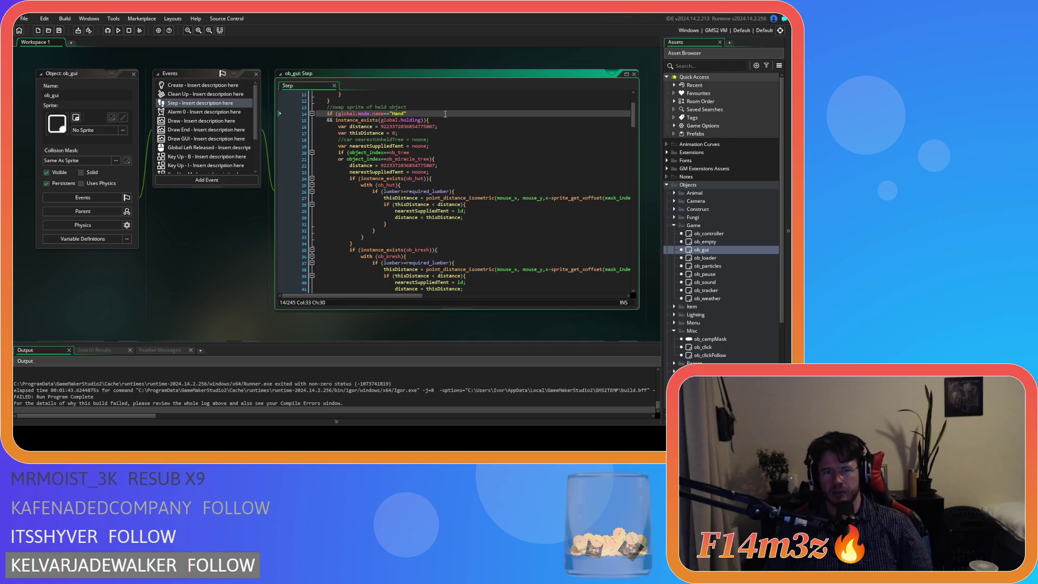
{"action": "key", "text": "F5"}
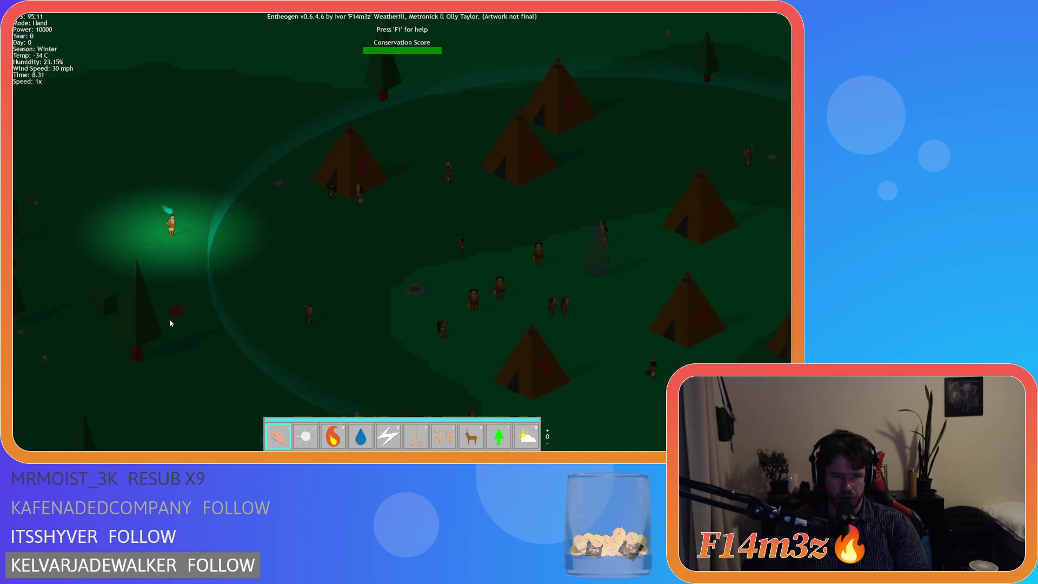
- Carry the rock away from the tent and pan around the village
{"action": "mouse_move", "coordinate": [444, 208]}
{"action": "left_mouse_down"}
{"action": "mouse_move", "coordinate": [456, 199]}
{"action": "mouse_move", "coordinate": [529, 274]}
{"action": "mouse_move", "coordinate": [497, 278]}
{"action": "mouse_move", "coordinate": [513, 284]}
{"action": "mouse_move", "coordinate": [466, 252]}
{"action": "mouse_move", "coordinate": [518, 287]}
{"action": "mouse_move", "coordinate": [449, 224]}
{"action": "mouse_move", "coordinate": [400, 218]}
{"action": "mouse_move", "coordinate": [323, 214]}
{"action": "mouse_move", "coordinate": [294, 260]}
{"action": "mouse_move", "coordinate": [301, 226]}
{"action": "mouse_move", "coordinate": [280, 270]}
{"action": "left_mouse_up"}
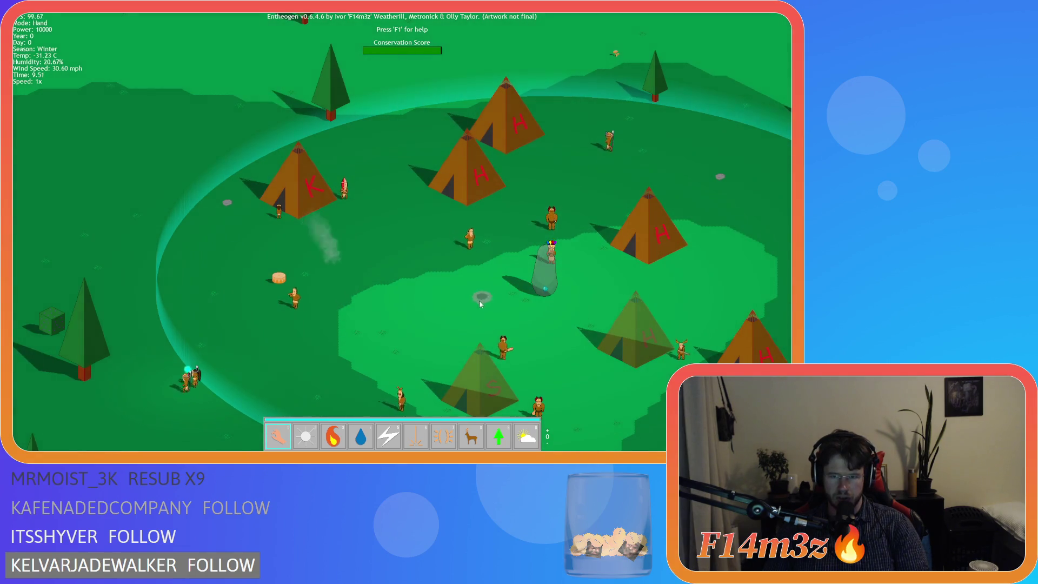
{"action": "key", "text": "d"}
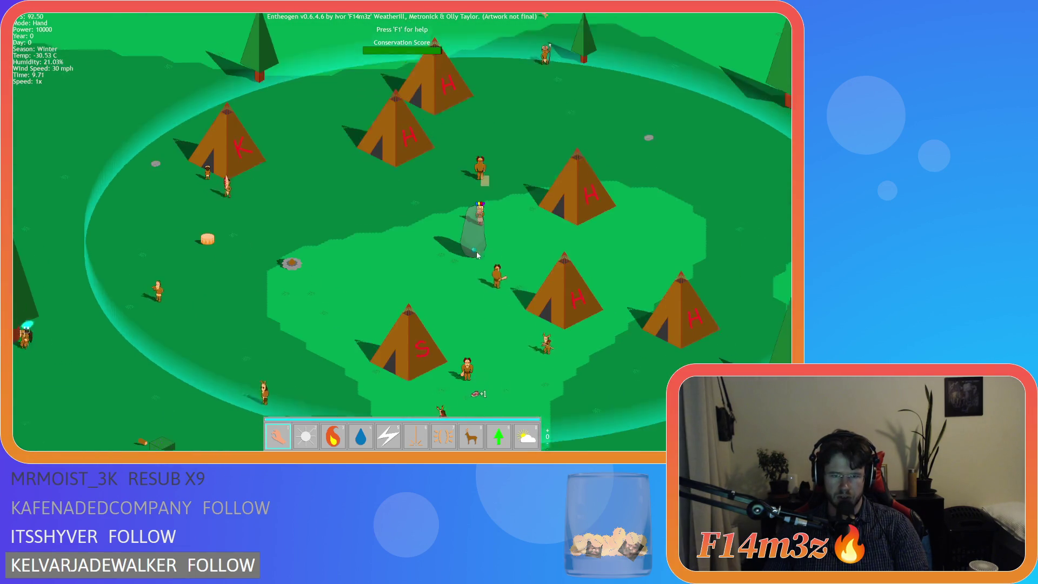
{"action": "key", "text": "a"}
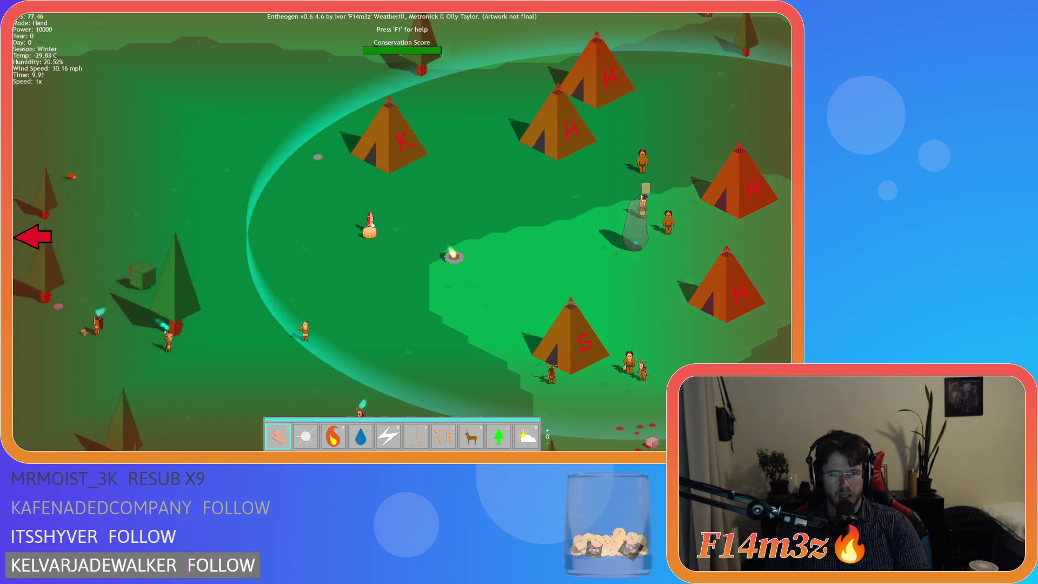
{"action": "scroll", "coordinate": [371, 224], "scroll_direction": "down", "scroll_amount": 5}
{"action": "scroll", "coordinate": [281, 262], "scroll_direction": "up", "scroll_amount": 5}
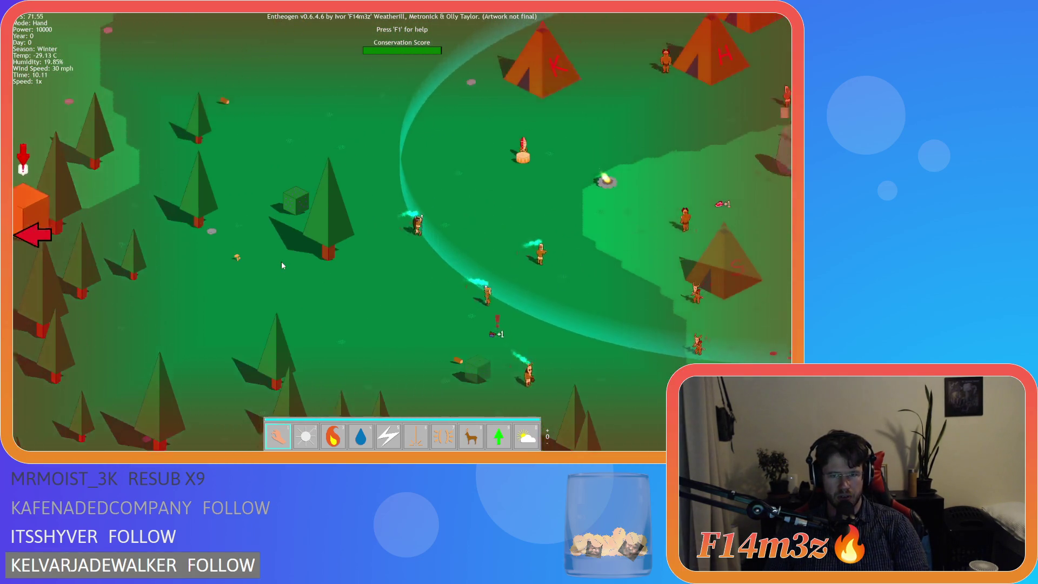
{"action": "key", "text": "d"}
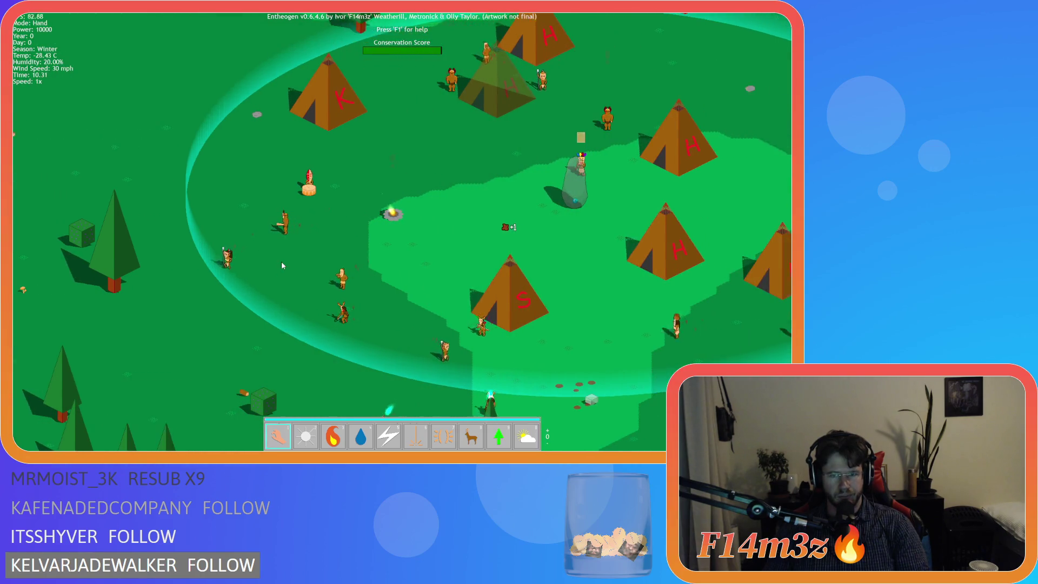
{"action": "key", "text": "w"}
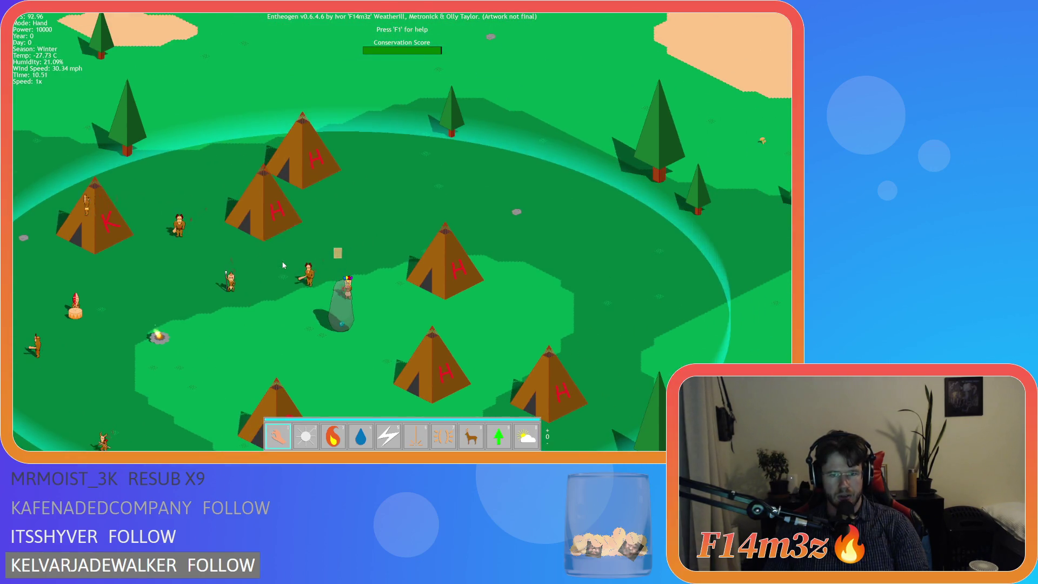
{"action": "scroll", "coordinate": [283, 265], "scroll_direction": "down", "scroll_amount": 5}
{"action": "scroll", "coordinate": [295, 263], "scroll_direction": "up", "scroll_amount": 5}
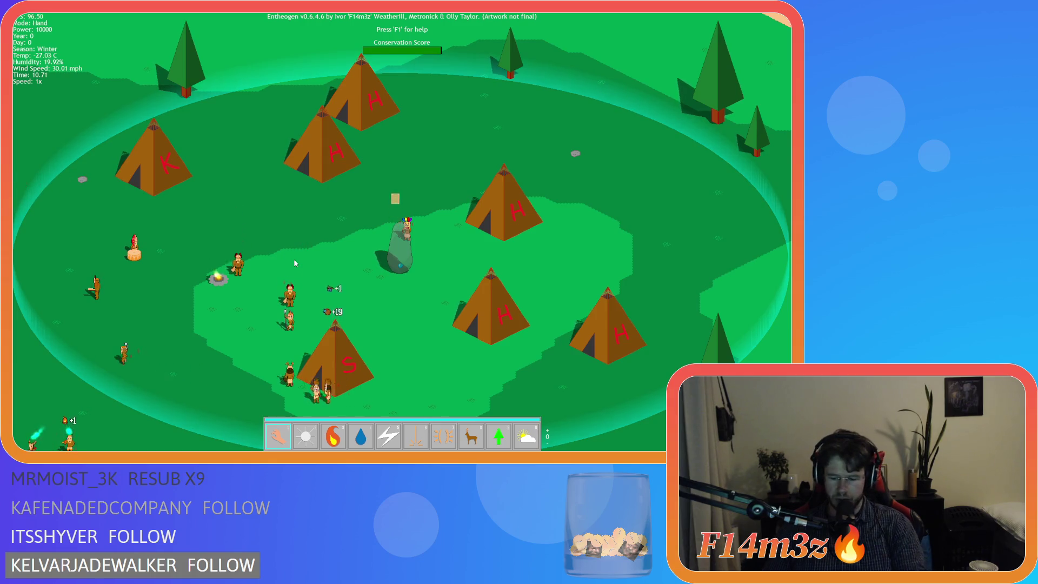
- Place a fountain to the left of the tents, then quit back to GameMaker
{"action": "key", "text": "Tab"}
{"action": "key", "text": "4"}
{"action": "left_click", "coordinate": [588, 218]}
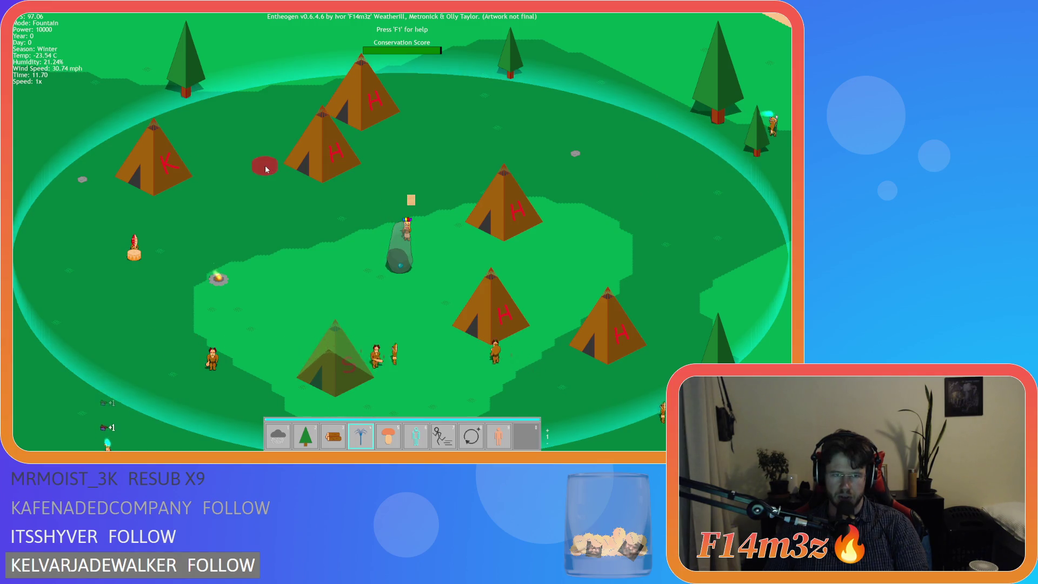
{"action": "left_click", "coordinate": [524, 114]}
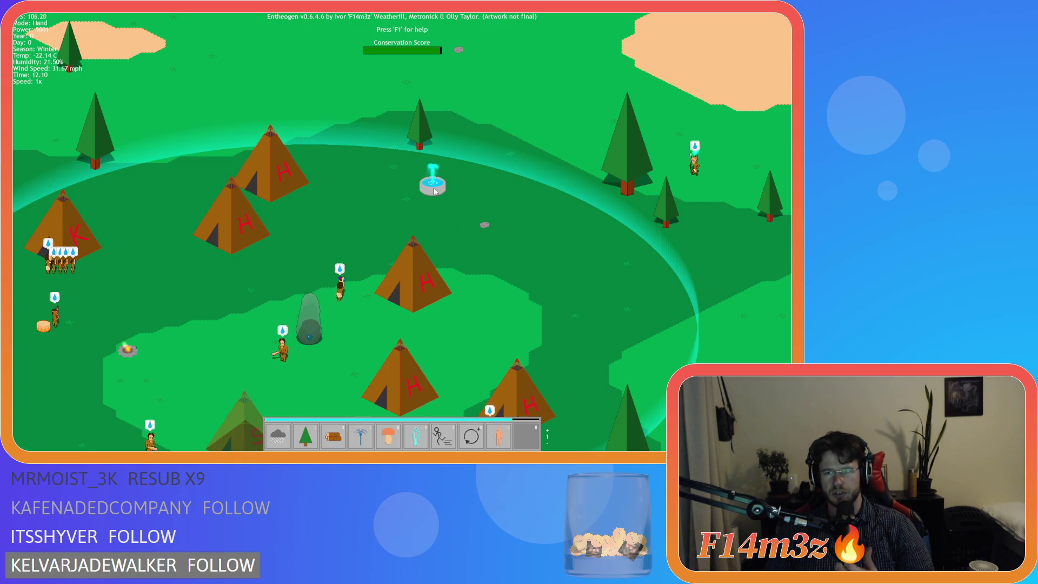
{"action": "mouse_move", "coordinate": [434, 188]}
{"action": "left_mouse_down"}
{"action": "mouse_move", "coordinate": [316, 209]}
{"action": "mouse_move", "coordinate": [363, 229]}
{"action": "mouse_move", "coordinate": [304, 191]}
{"action": "mouse_move", "coordinate": [249, 251]}
{"action": "mouse_move", "coordinate": [365, 280]}
{"action": "mouse_move", "coordinate": [292, 269]}
{"action": "mouse_move", "coordinate": [354, 288]}
{"action": "mouse_move", "coordinate": [333, 321]}
{"action": "mouse_move", "coordinate": [187, 246]}
{"action": "mouse_move", "coordinate": [224, 255]}
{"action": "mouse_move", "coordinate": [232, 213]}
{"action": "mouse_move", "coordinate": [378, 190]}
{"action": "mouse_move", "coordinate": [438, 141]}
{"action": "mouse_move", "coordinate": [490, 156]}
{"action": "mouse_move", "coordinate": [408, 145]}
{"action": "mouse_move", "coordinate": [265, 285]}
{"action": "mouse_move", "coordinate": [294, 291]}
{"action": "left_mouse_up"}
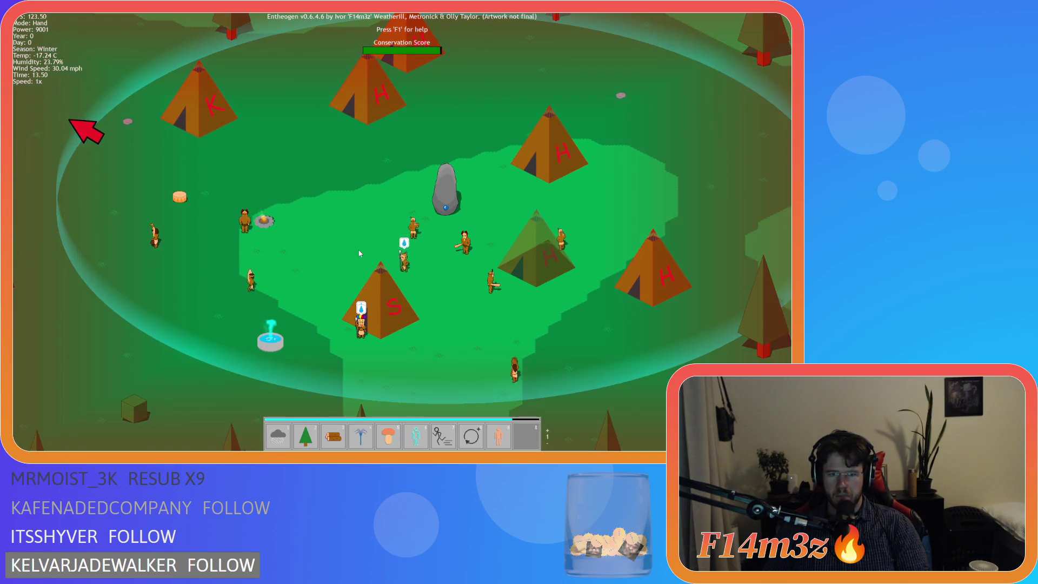
{"action": "key", "text": "Escape"}
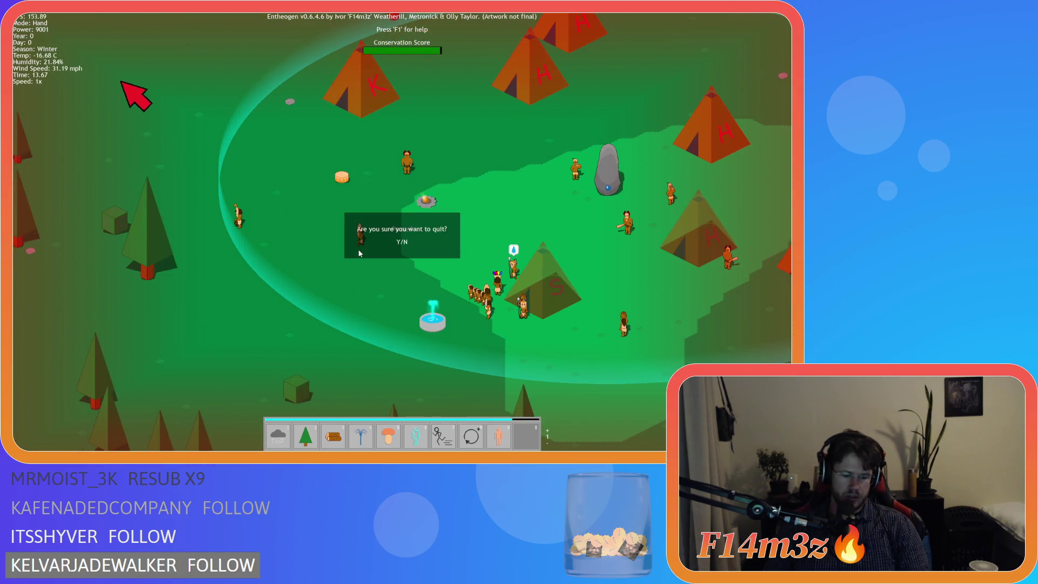
{"action": "key", "text": "y"}
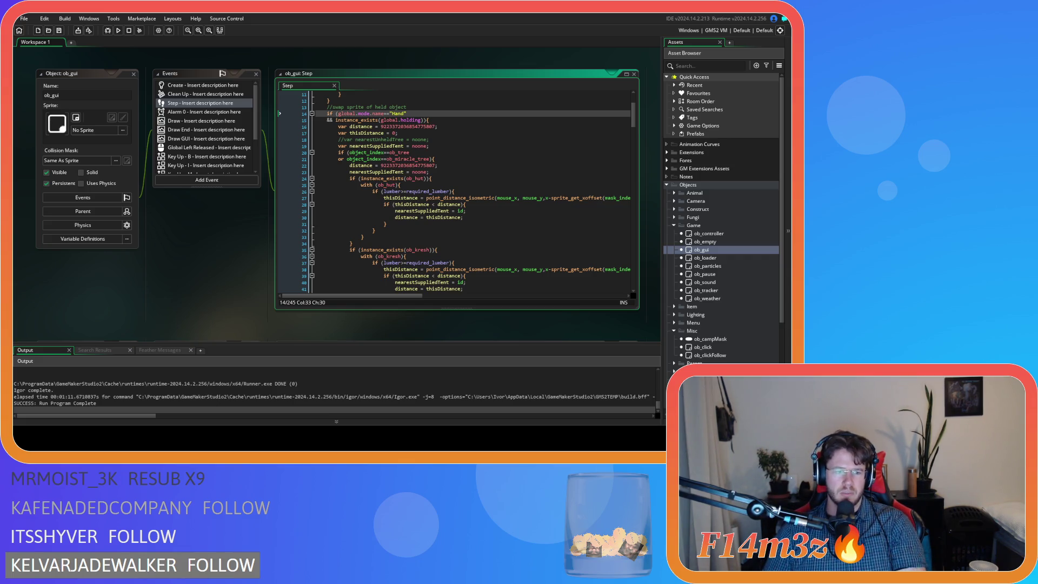
- Close all workspace windows and collapse the Game, Misc and Objects folders
{"action": "right_click", "coordinate": [70, 55]}
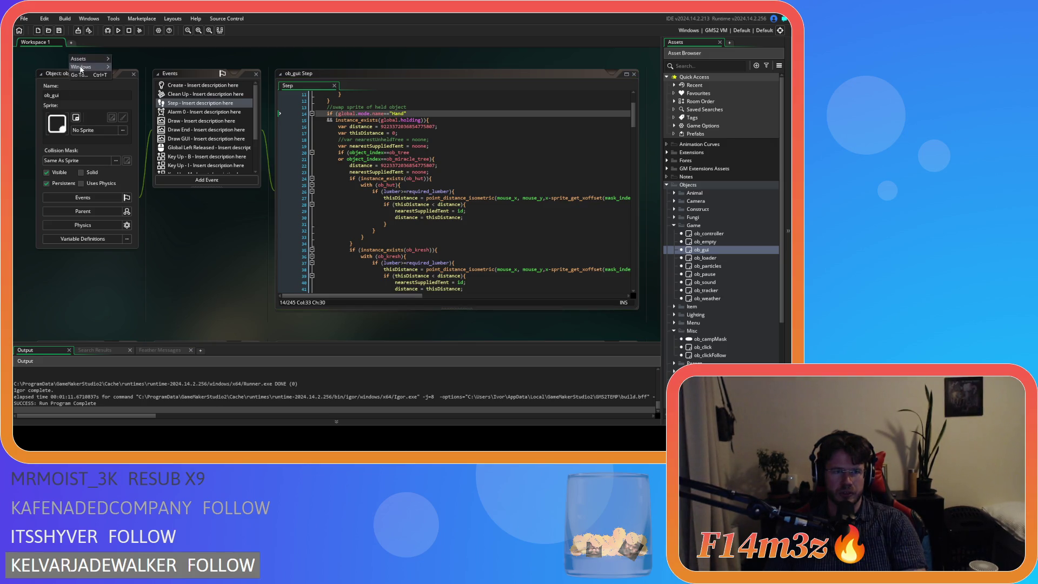
{"action": "left_click", "coordinate": [157, 78]}
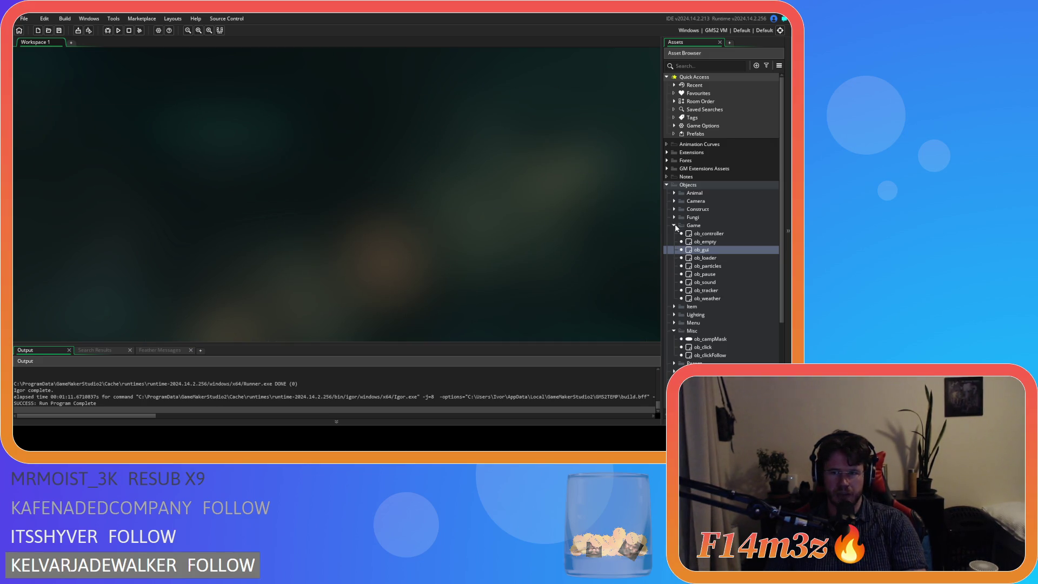
{"action": "left_click", "coordinate": [675, 226]}
{"action": "left_click", "coordinate": [675, 259]}
{"action": "left_click", "coordinate": [666, 186]}
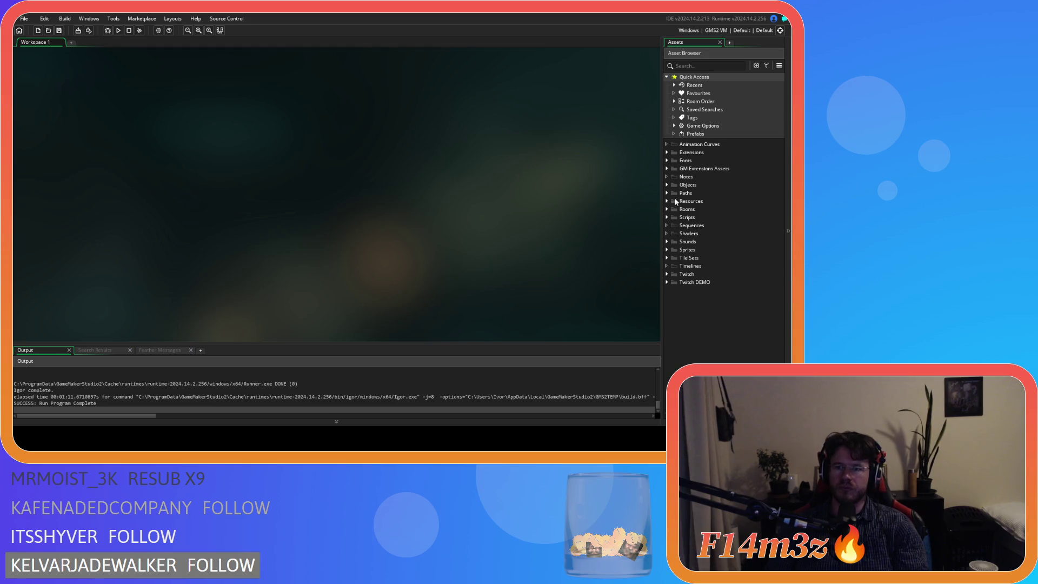
- Browse the Scripts folder, then reopen Objects and expand the Save group
{"action": "left_click", "coordinate": [666, 185]}
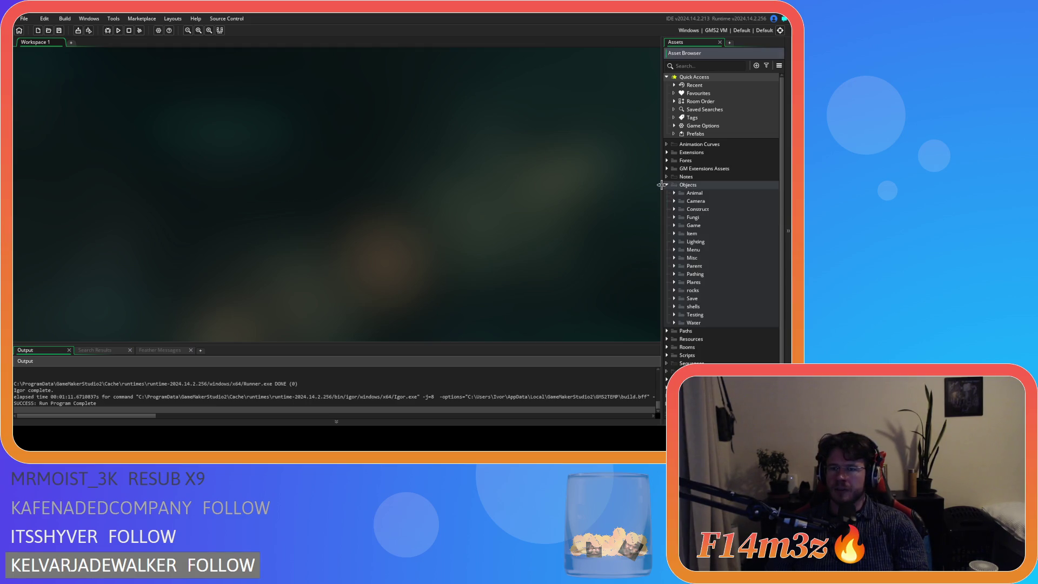
{"action": "left_click", "coordinate": [667, 185]}
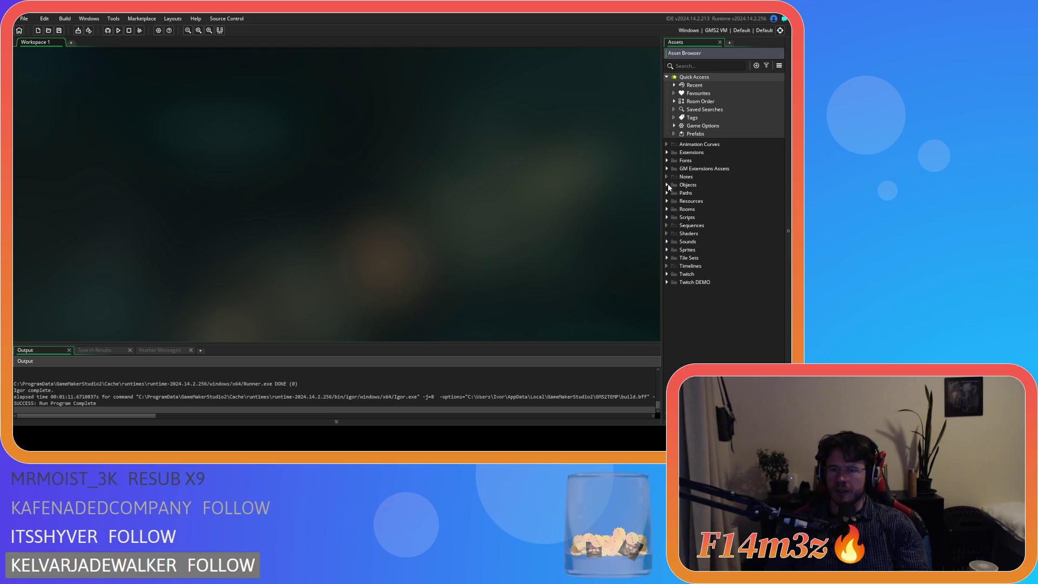
{"action": "left_click", "coordinate": [668, 218]}
{"action": "scroll", "coordinate": [688, 267], "scroll_direction": "down", "scroll_amount": 5}
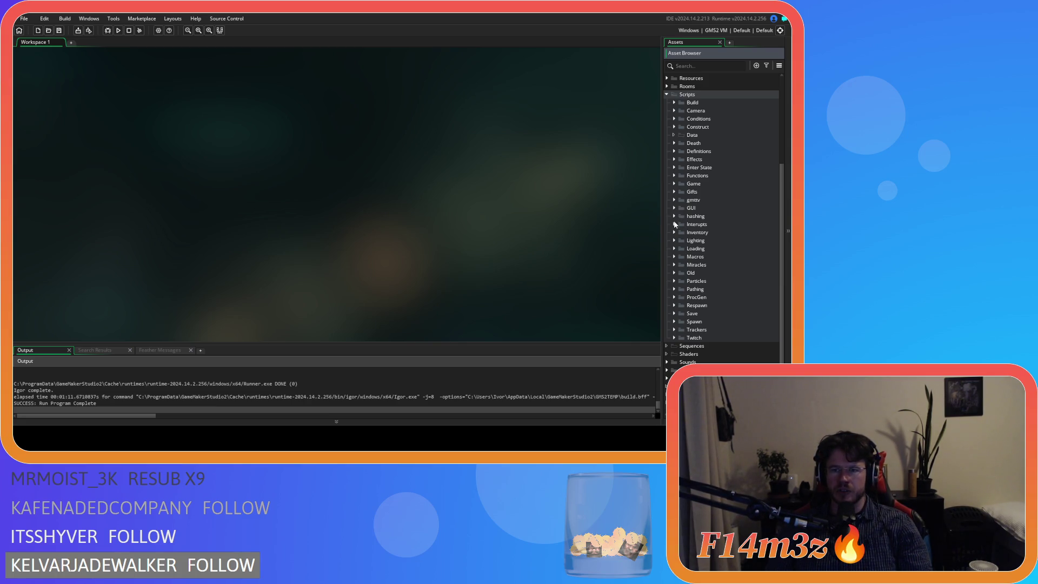
{"action": "scroll", "coordinate": [675, 271], "scroll_direction": "up", "scroll_amount": 5}
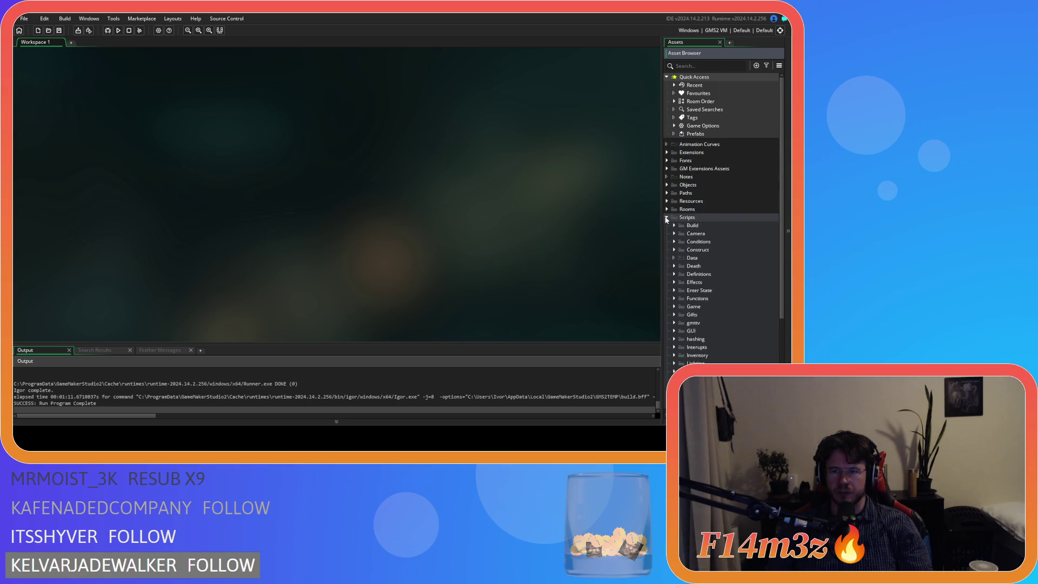
{"action": "left_click", "coordinate": [666, 218]}
{"action": "left_click", "coordinate": [666, 184]}
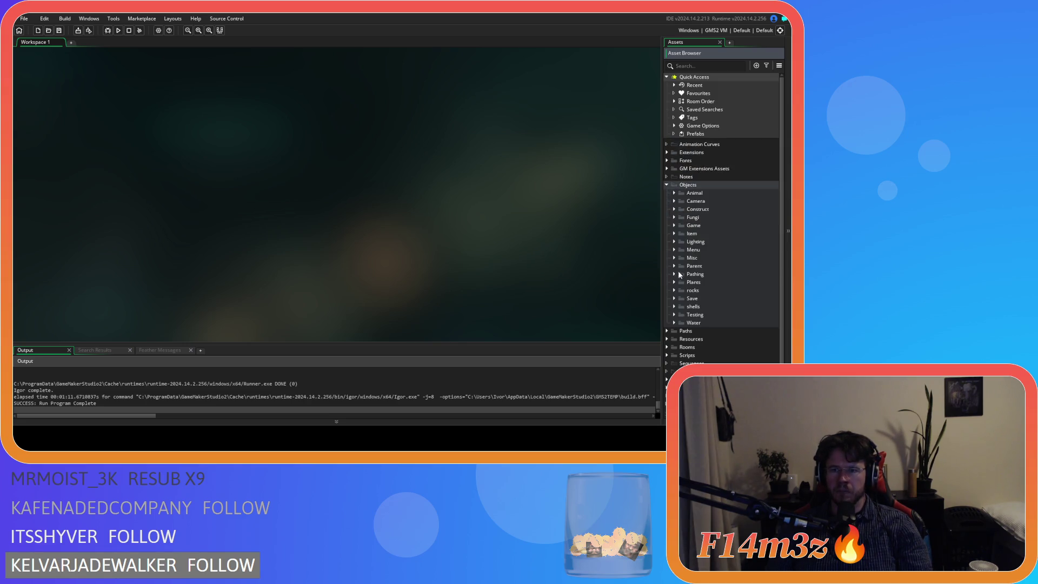
{"action": "left_click", "coordinate": [674, 299]}
- Open ob_save's Key Press F5 code and follow saveWeather into the sc_saveWeather script
{"action": "double_click", "coordinate": [702, 314]}
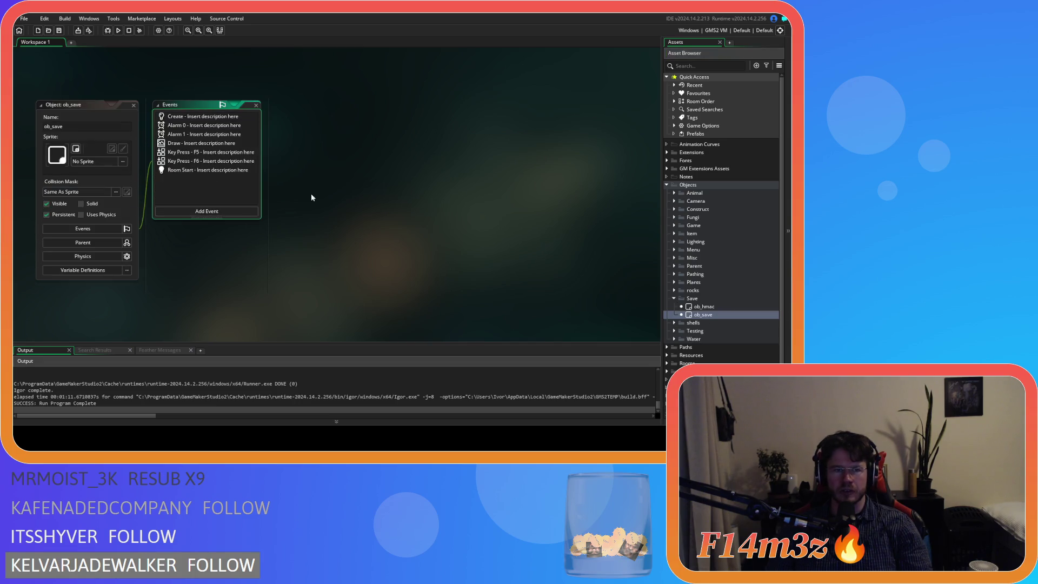
{"action": "double_click", "coordinate": [186, 162]}
{"action": "double_click", "coordinate": [209, 152]}
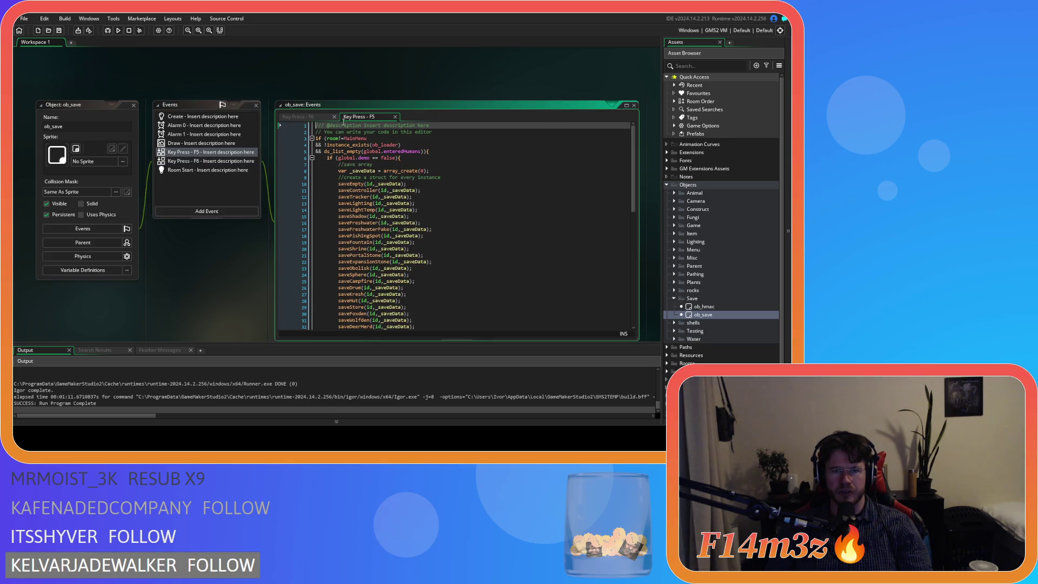
{"action": "scroll", "coordinate": [411, 186], "scroll_direction": "down", "scroll_amount": 8}
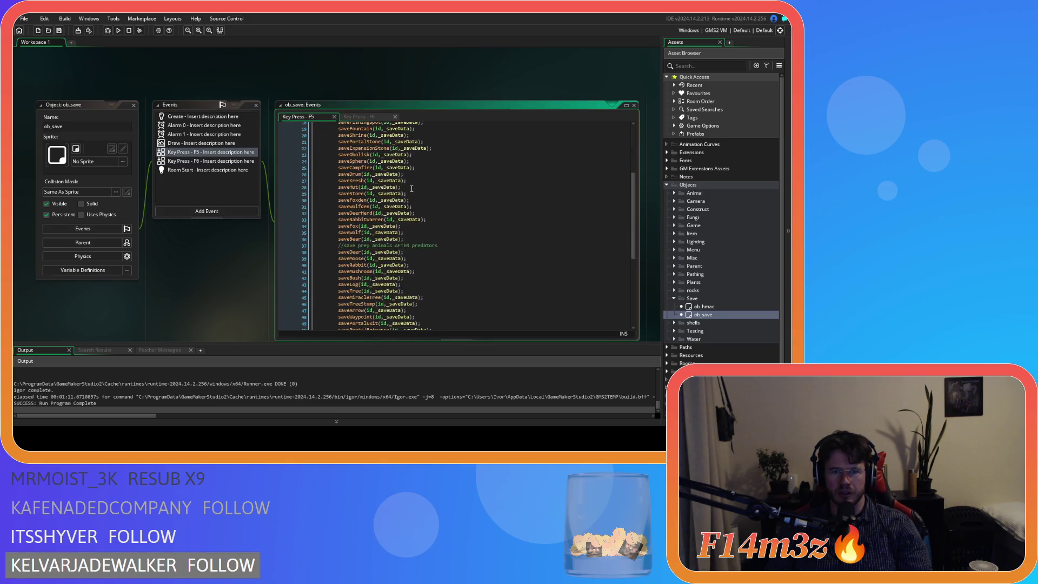
{"action": "middle_click", "coordinate": [361, 302]}
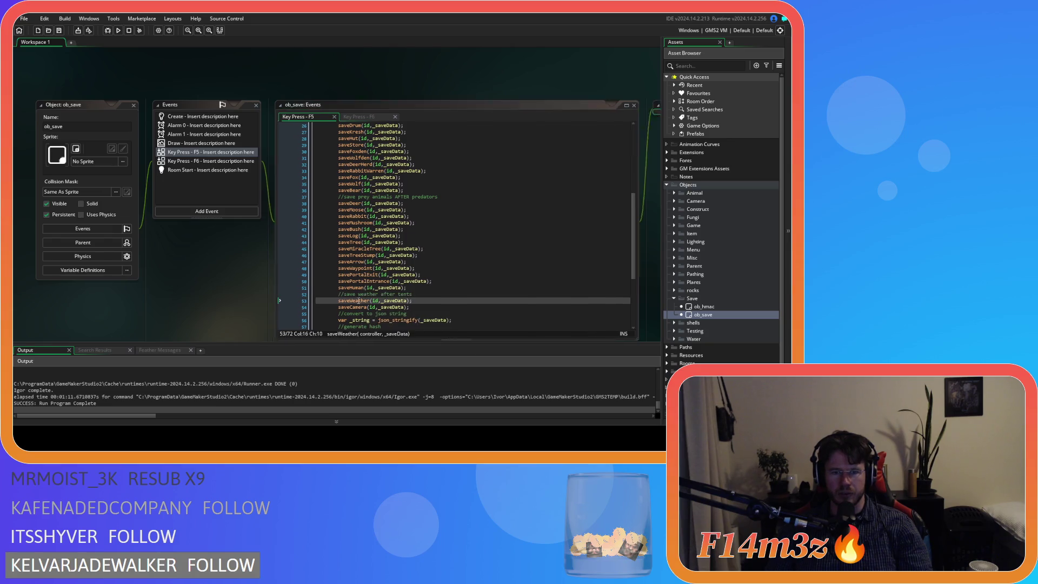
{"action": "left_click", "coordinate": [370, 165]}
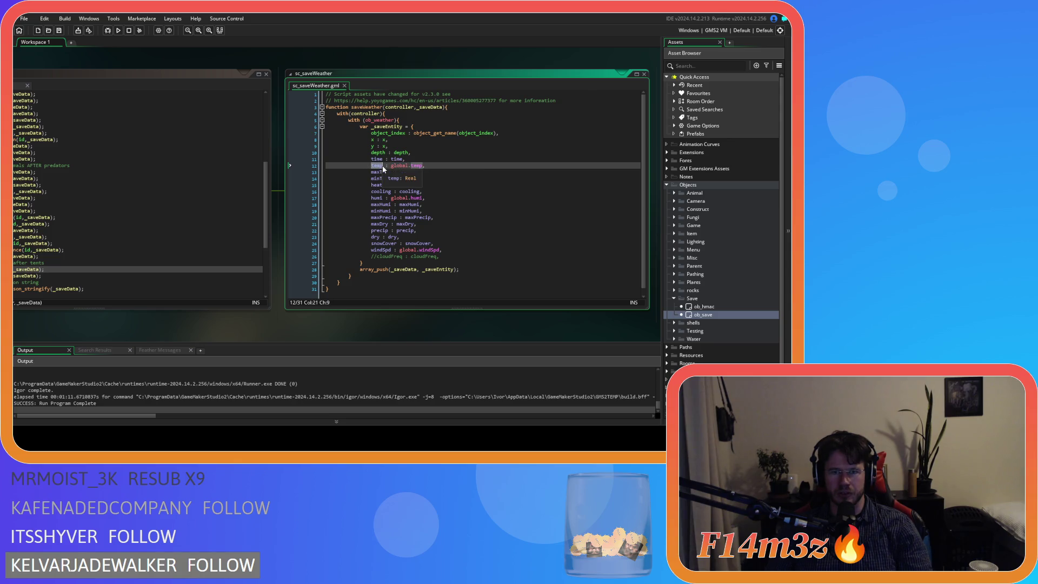
- Highlight the temp field in sc_saveWeather, then open ob_weather from the Game objects group
{"action": "left_click_drag", "start_coordinate": [372, 127], "coordinate": [414, 126]}
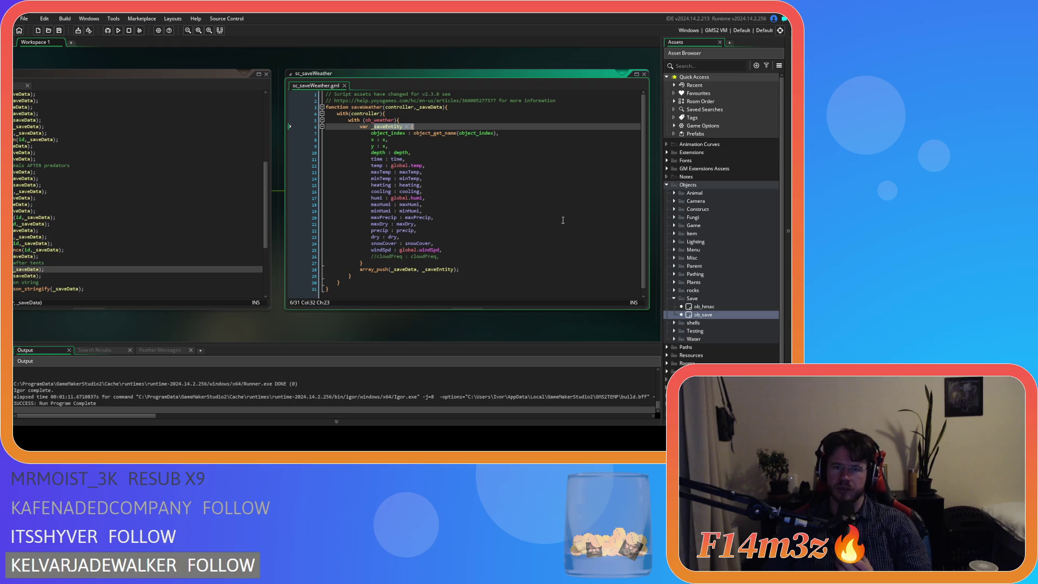
{"action": "left_click", "coordinate": [376, 166]}
{"action": "double_click", "coordinate": [377, 166]}
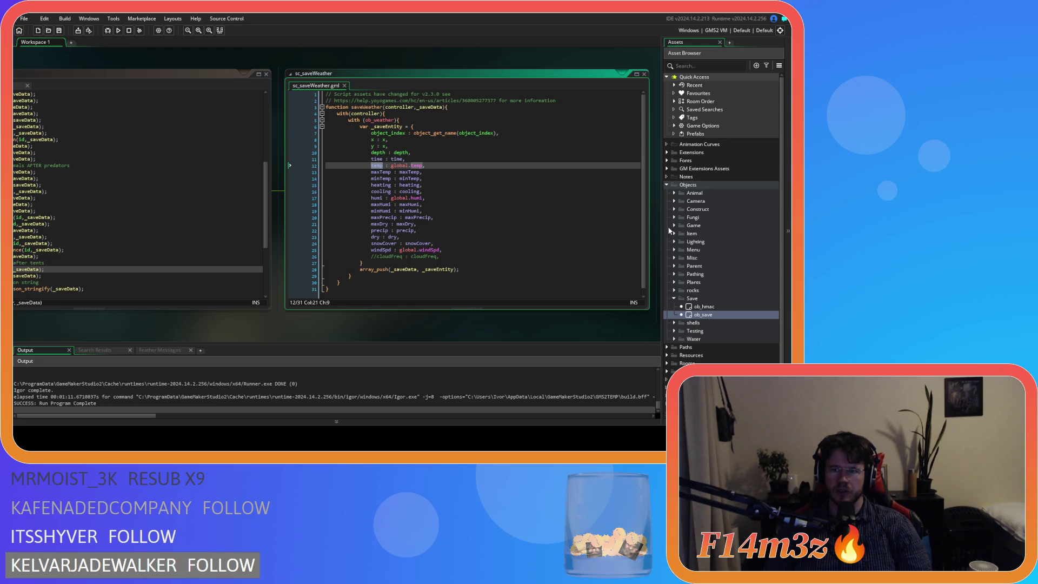
{"action": "left_click", "coordinate": [674, 226]}
{"action": "double_click", "coordinate": [708, 298]}
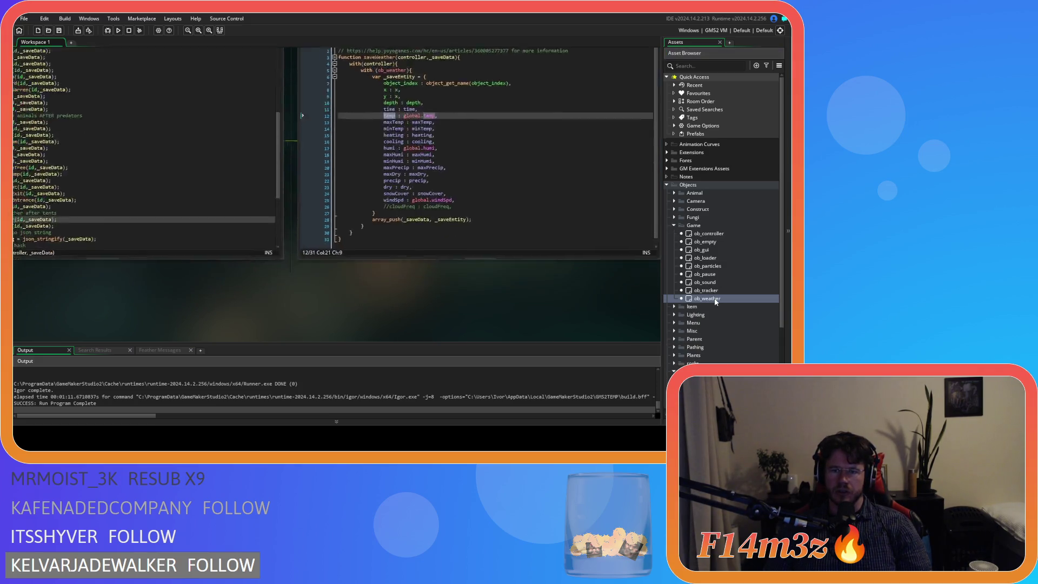
- Open ob_weather's Create event and search it for 'temp' as a whole word
{"action": "left_click", "coordinate": [189, 117]}
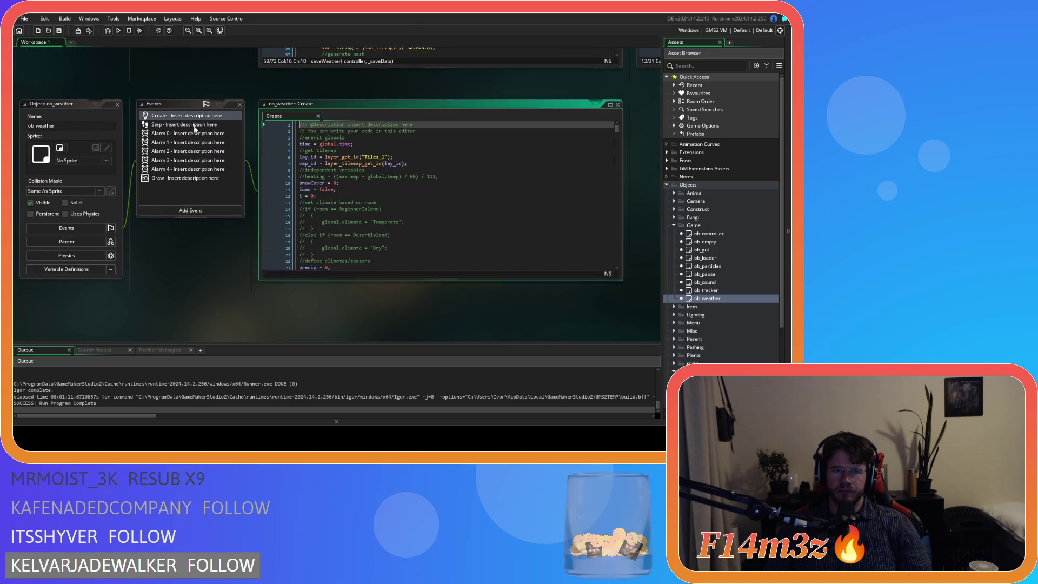
{"action": "left_click", "coordinate": [417, 215]}
{"action": "key", "text": "ctrl+f"}
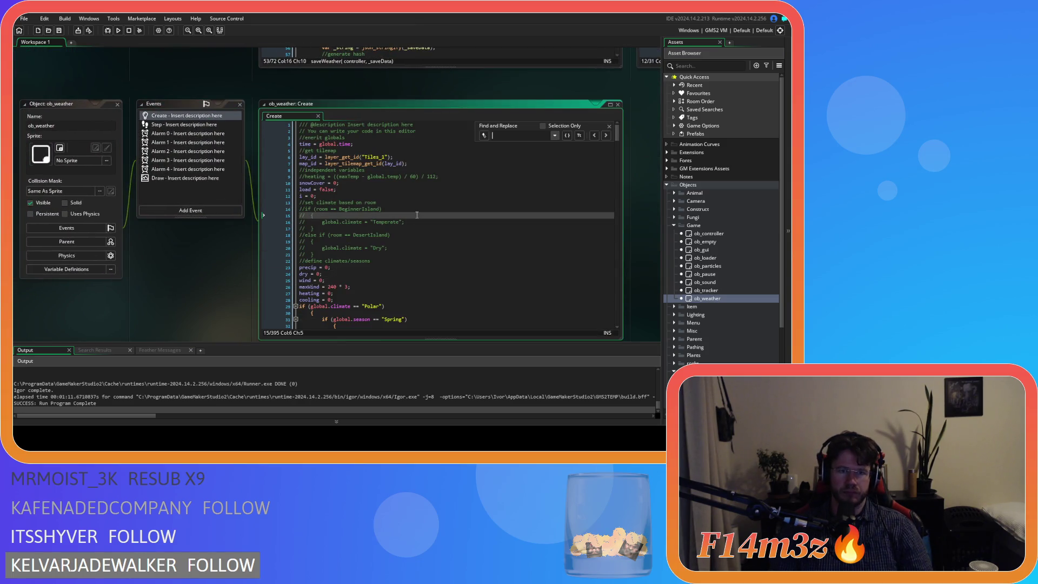
{"action": "type", "text": "temp"}
{"action": "left_click", "coordinate": [567, 135]}
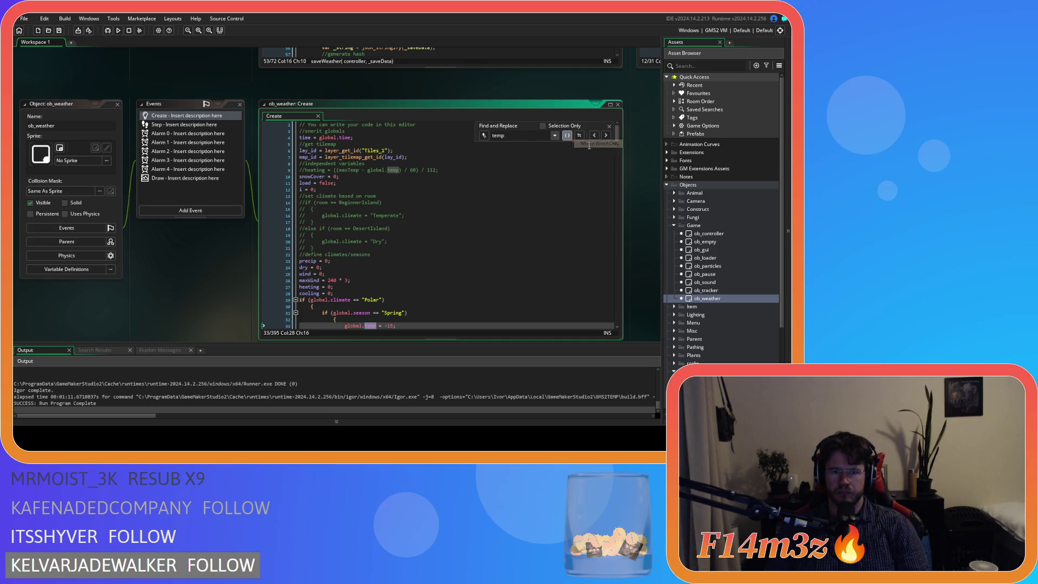
- Step through every temp match, including the one on line 33, then close the Find bar
{"action": "left_click", "coordinate": [606, 136]}
{"action": "left_click", "coordinate": [605, 135]}
{"action": "left_click", "coordinate": [606, 135]}
{"action": "left_click", "coordinate": [605, 136]}
{"action": "left_click", "coordinate": [605, 136]}
{"action": "left_click", "coordinate": [606, 135]}
{"action": "left_click", "coordinate": [605, 135]}
{"action": "left_click", "coordinate": [606, 136]}
{"action": "left_click", "coordinate": [605, 136]}
{"action": "left_click", "coordinate": [605, 135]}
{"action": "left_click", "coordinate": [605, 135]}
{"action": "left_click", "coordinate": [605, 136]}
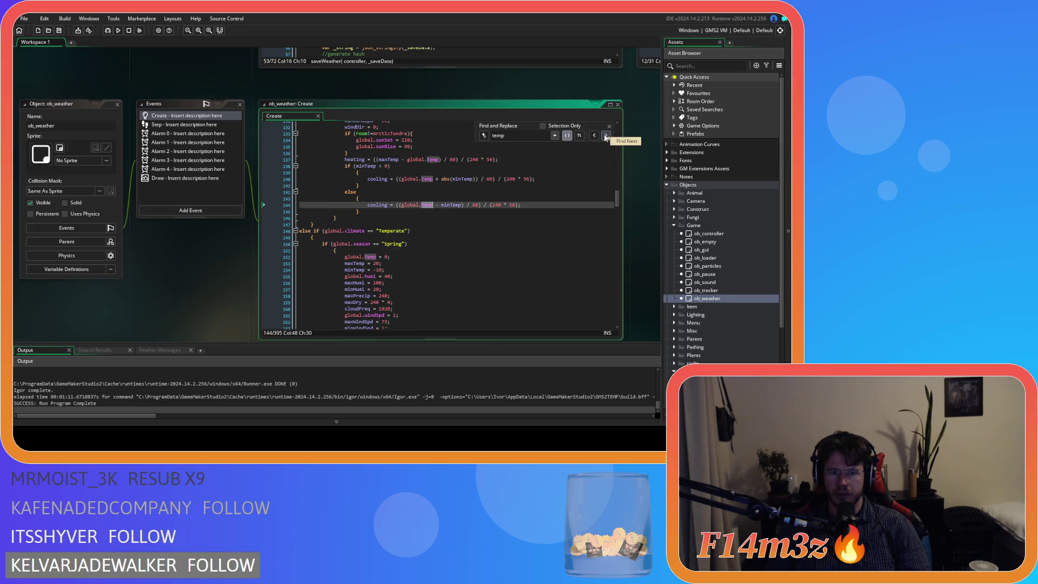
{"action": "left_click", "coordinate": [605, 136]}
{"action": "left_click", "coordinate": [605, 136]}
{"action": "left_click", "coordinate": [606, 136]}
{"action": "left_click", "coordinate": [605, 135]}
{"action": "left_click", "coordinate": [605, 136]}
{"action": "left_click", "coordinate": [606, 136]}
{"action": "left_click", "coordinate": [606, 135]}
{"action": "left_click", "coordinate": [606, 136]}
{"action": "left_click", "coordinate": [605, 135]}
{"action": "left_click", "coordinate": [606, 136]}
{"action": "left_click", "coordinate": [605, 136]}
{"action": "left_click", "coordinate": [605, 136]}
{"action": "left_click", "coordinate": [606, 135]}
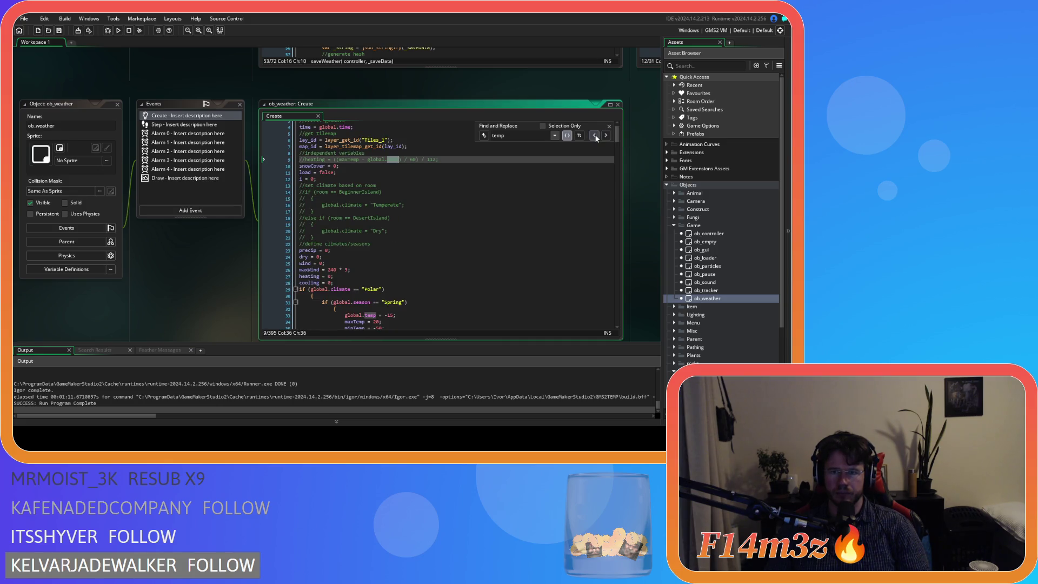
{"action": "left_click", "coordinate": [593, 135]}
{"action": "left_click", "coordinate": [605, 135]}
{"action": "left_click", "coordinate": [606, 136]}
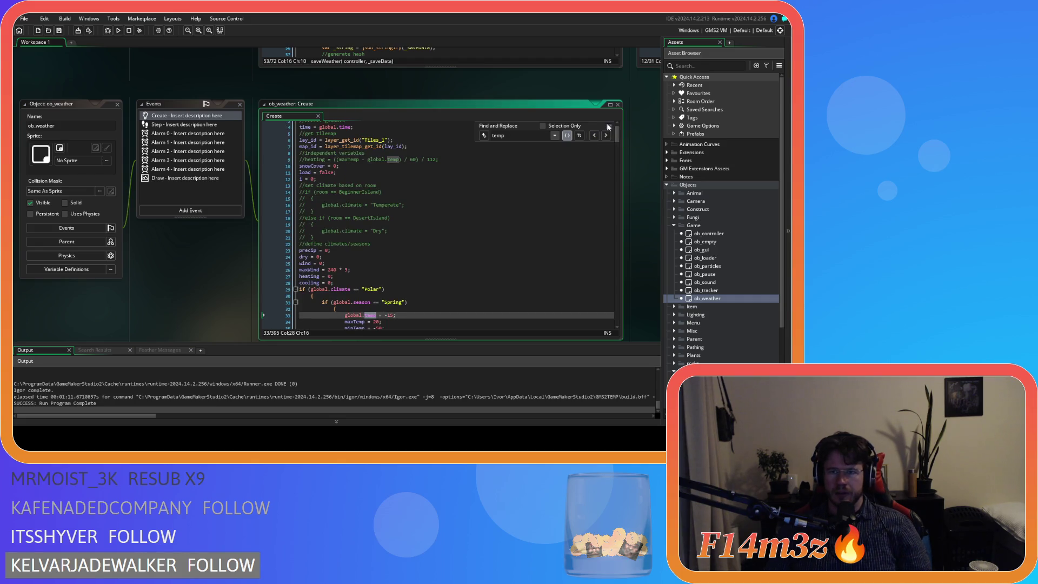
{"action": "left_click", "coordinate": [609, 126]}
{"action": "left_click", "coordinate": [551, 184]}
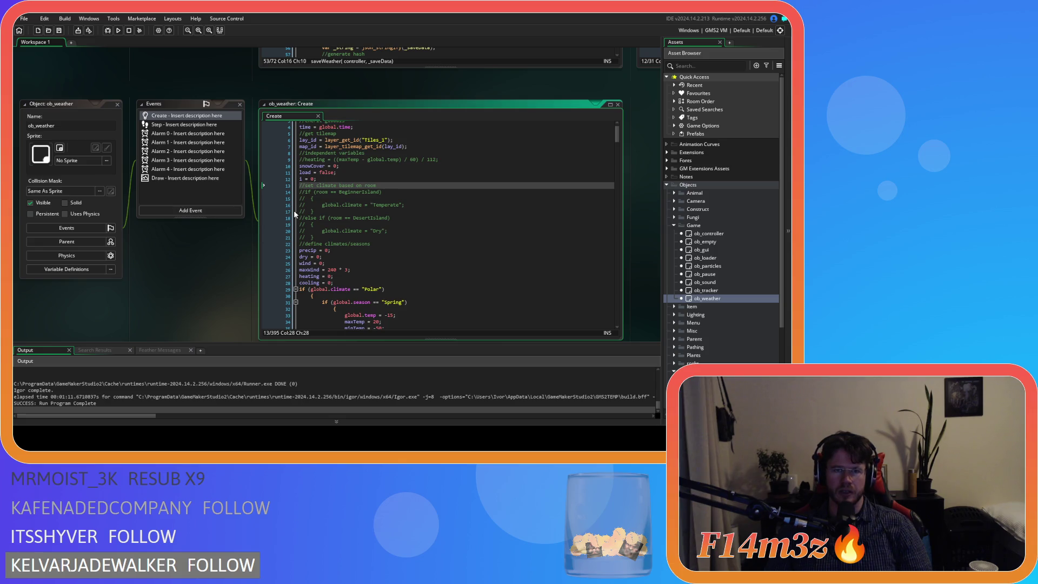
{"action": "scroll", "coordinate": [200, 278], "scroll_direction": "up", "scroll_amount": 3}
- Open ob_weather's Step event code and scroll through it
{"action": "scroll", "coordinate": [206, 280], "scroll_direction": "down", "scroll_amount": 2}
{"action": "left_click", "coordinate": [184, 149]}
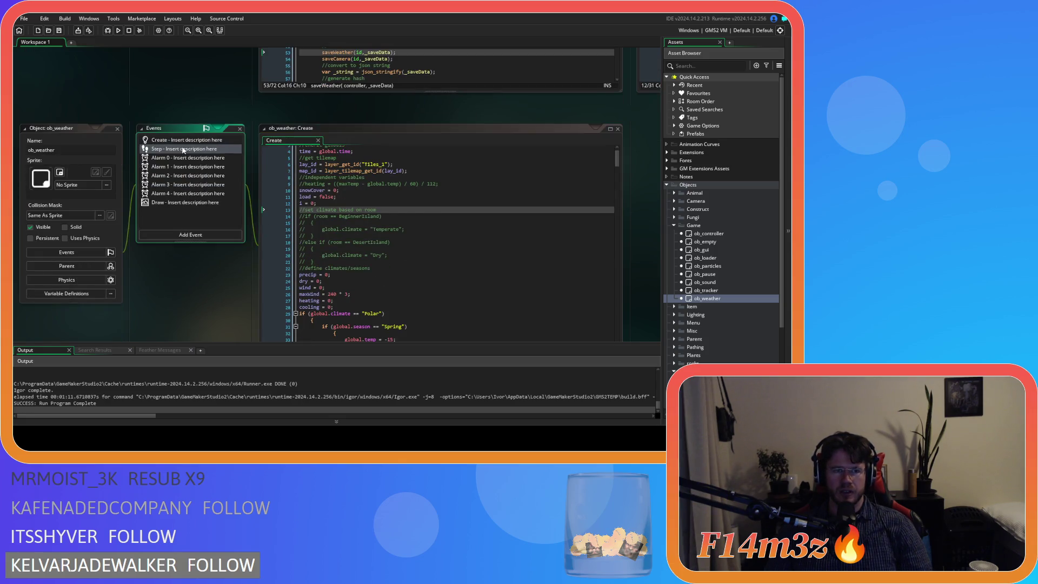
{"action": "scroll", "coordinate": [358, 266], "scroll_direction": "down", "scroll_amount": 10}
{"action": "scroll", "coordinate": [203, 286], "scroll_direction": "down", "scroll_amount": 3}
{"action": "scroll", "coordinate": [203, 287], "scroll_direction": "up", "scroll_amount": 2}
{"action": "left_click", "coordinate": [349, 251]}
{"action": "scroll", "coordinate": [349, 252], "scroll_direction": "down", "scroll_amount": 14}
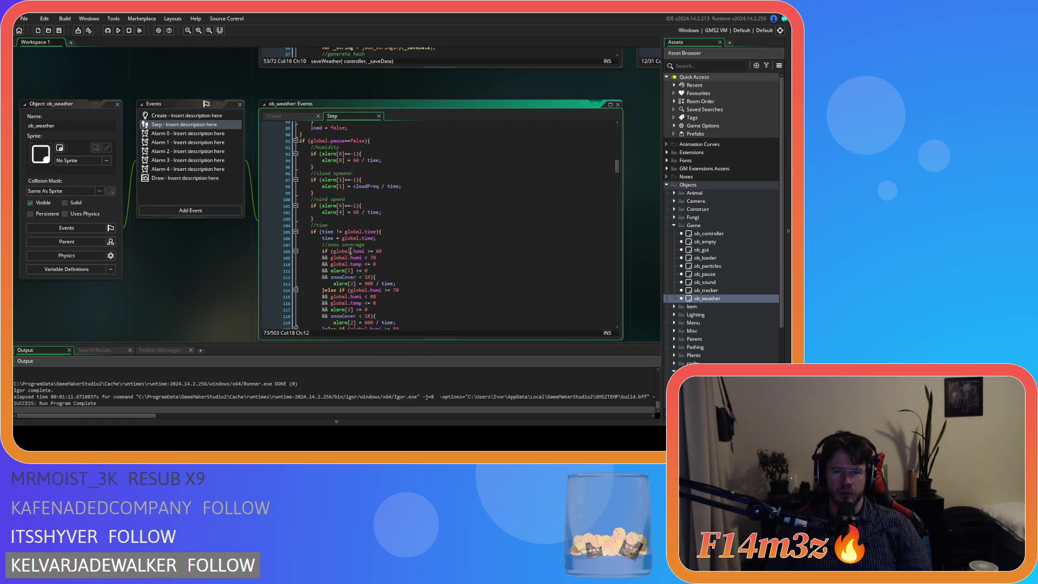
{"action": "scroll", "coordinate": [419, 207], "scroll_direction": "up", "scroll_amount": 2}
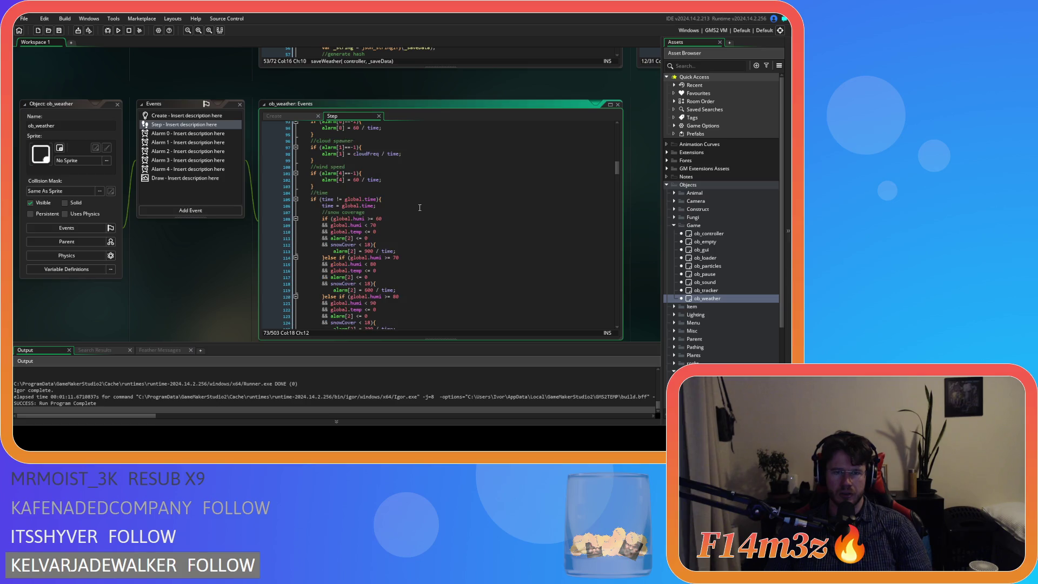
- In the Create code, select the Polar spring global.temp = -15 assignment on line 33
{"action": "left_click", "coordinate": [274, 116]}
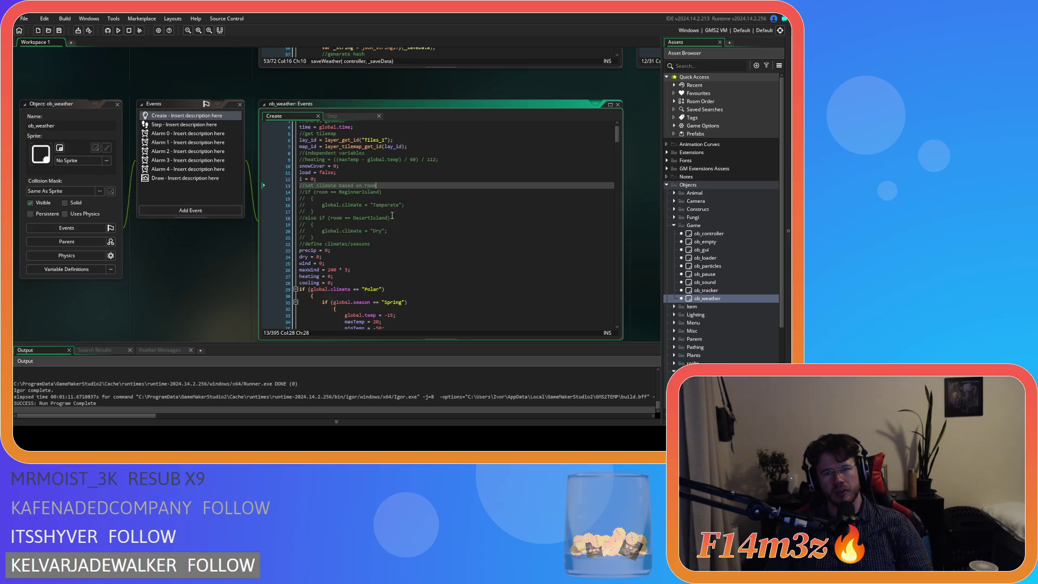
{"action": "scroll", "coordinate": [392, 215], "scroll_direction": "down", "scroll_amount": 5}
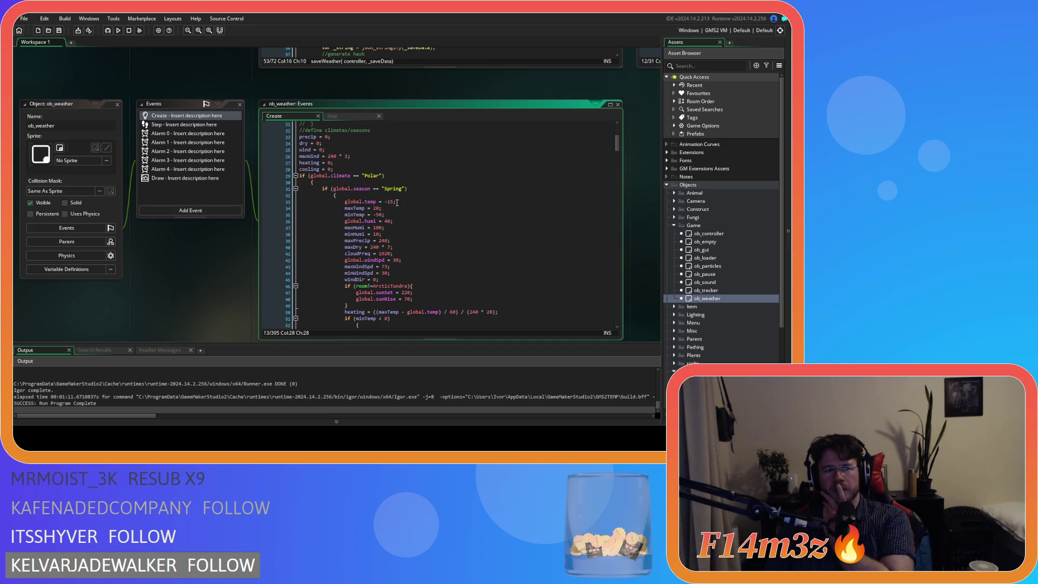
{"action": "left_click", "coordinate": [397, 202]}
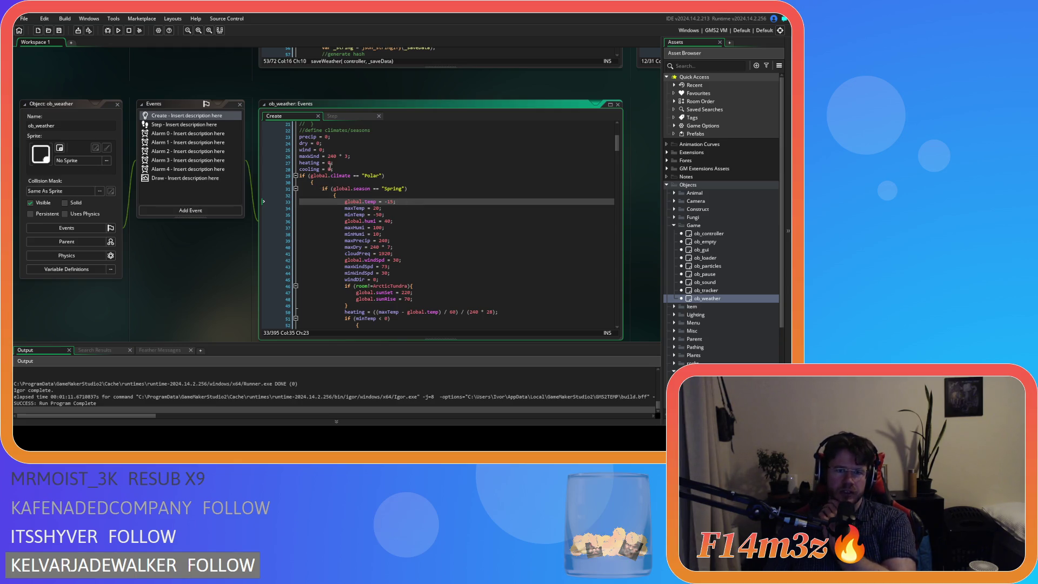
{"action": "mouse_move", "coordinate": [385, 176]}
{"action": "left_mouse_down"}
{"action": "mouse_move", "coordinate": [457, 194]}
{"action": "mouse_move", "coordinate": [473, 254]}
{"action": "left_mouse_up"}
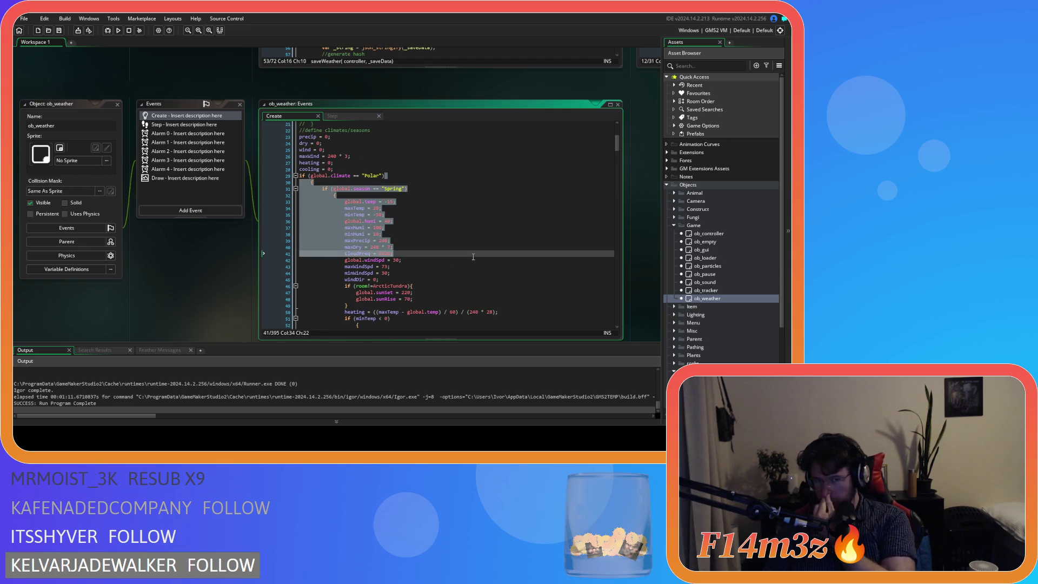
{"action": "left_click", "coordinate": [358, 201]}
{"action": "left_click_drag", "start_coordinate": [358, 201], "coordinate": [452, 207]}
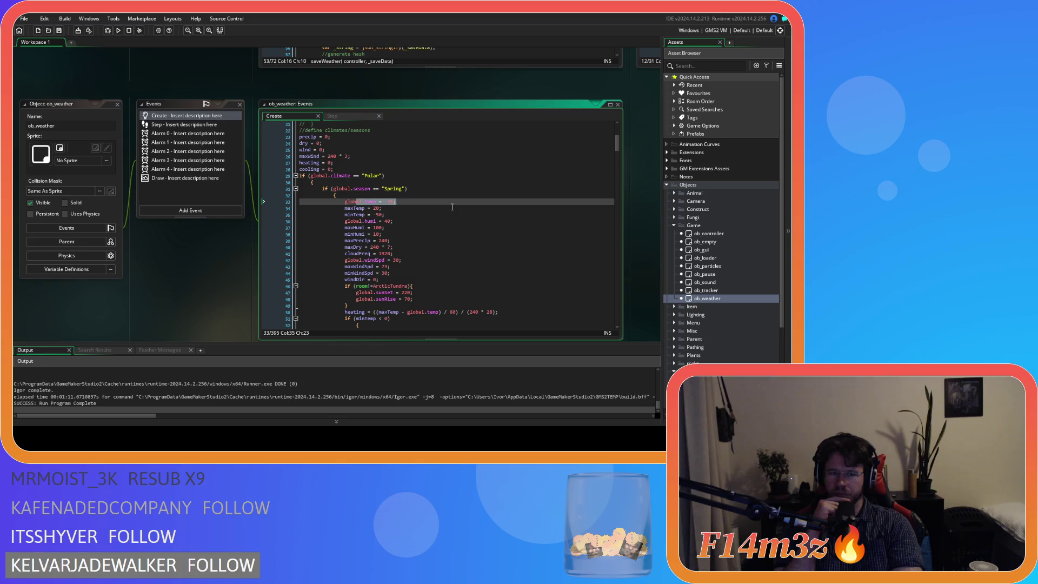
- Switch to the Step code and locate its new-day check line
{"action": "left_click", "coordinate": [343, 116]}
{"action": "left_click", "coordinate": [374, 203]}
{"action": "scroll", "coordinate": [498, 224], "scroll_direction": "up", "scroll_amount": 8}
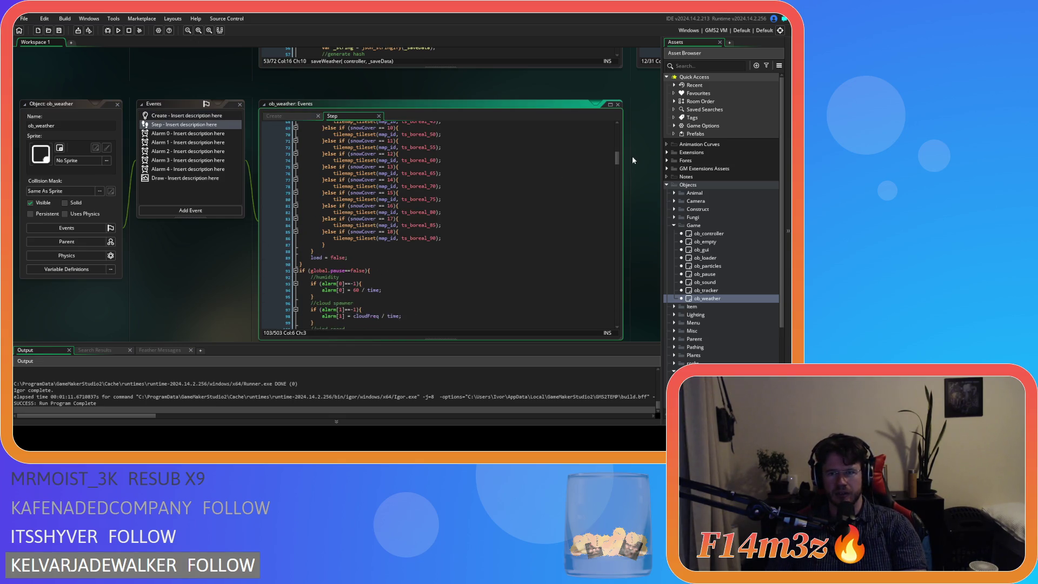
{"action": "mouse_move", "coordinate": [617, 159]}
{"action": "left_mouse_down"}
{"action": "mouse_move", "coordinate": [607, 123]}
{"action": "mouse_move", "coordinate": [607, 169]}
{"action": "left_mouse_up"}
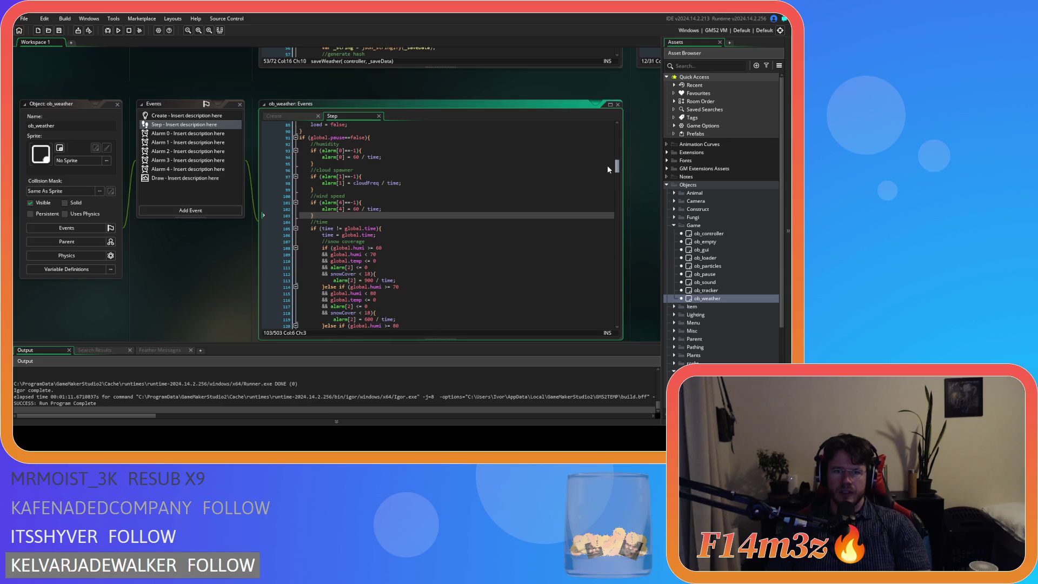
{"action": "left_click_drag", "start_coordinate": [608, 166], "coordinate": [605, 190]}
{"action": "left_click", "coordinate": [464, 211]}
{"action": "left_click", "coordinate": [464, 190]}
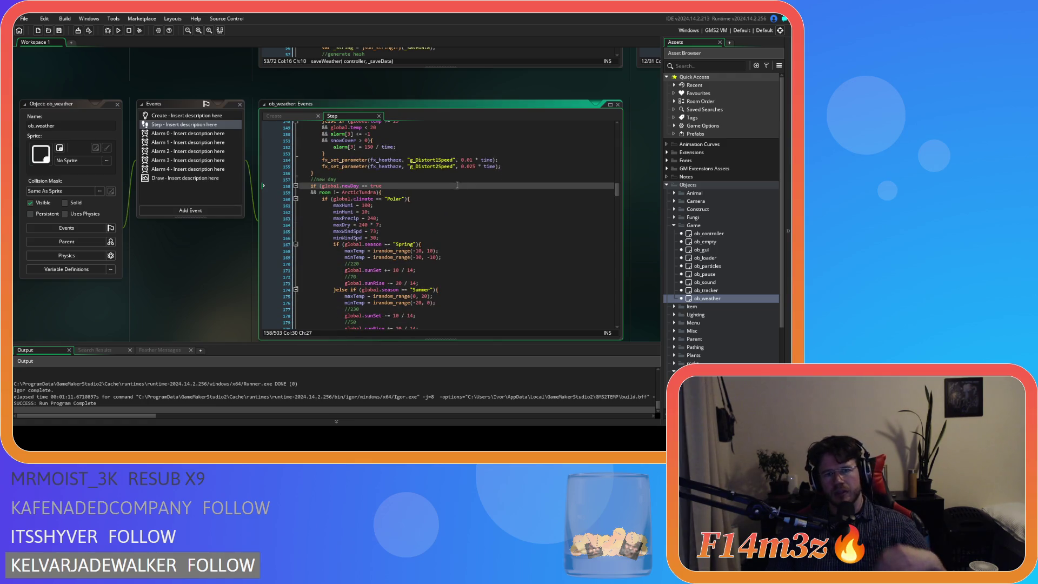
- Back in the Create code, find the load = false line
{"action": "left_click", "coordinate": [281, 115]}
{"action": "scroll", "coordinate": [424, 177], "scroll_direction": "up", "scroll_amount": 6}
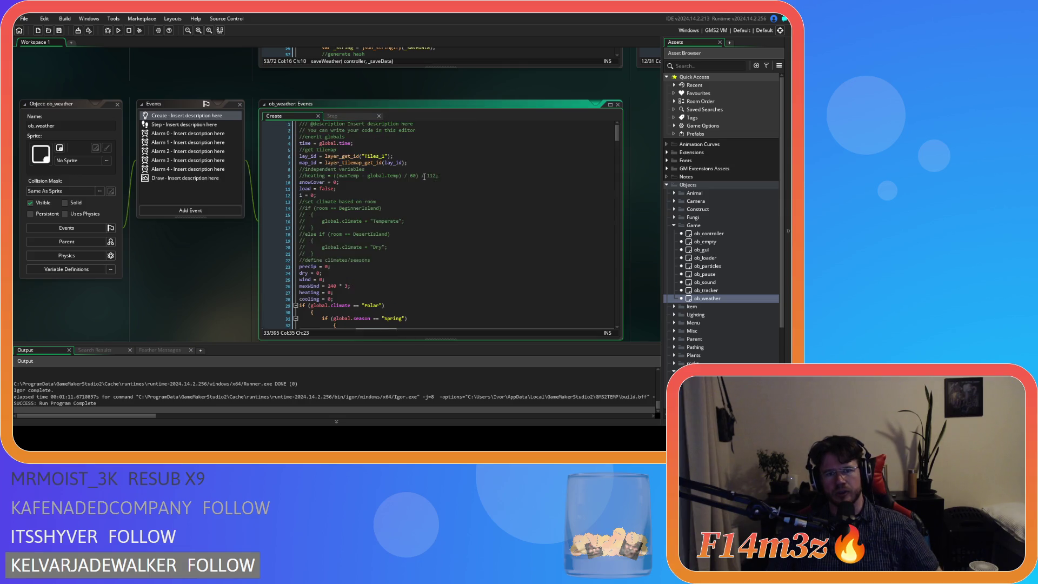
{"action": "scroll", "coordinate": [422, 176], "scroll_direction": "down", "scroll_amount": 7}
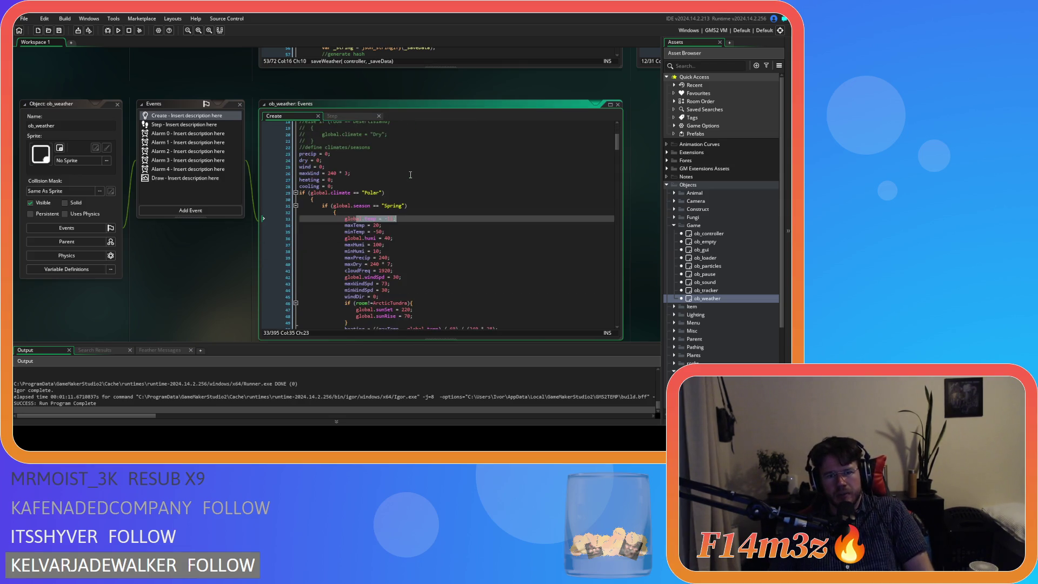
{"action": "scroll", "coordinate": [410, 175], "scroll_direction": "down", "scroll_amount": 7}
{"action": "mouse_move", "coordinate": [617, 156]}
{"action": "left_mouse_down"}
{"action": "mouse_move", "coordinate": [618, 328]}
{"action": "mouse_move", "coordinate": [611, 135]}
{"action": "left_mouse_up"}
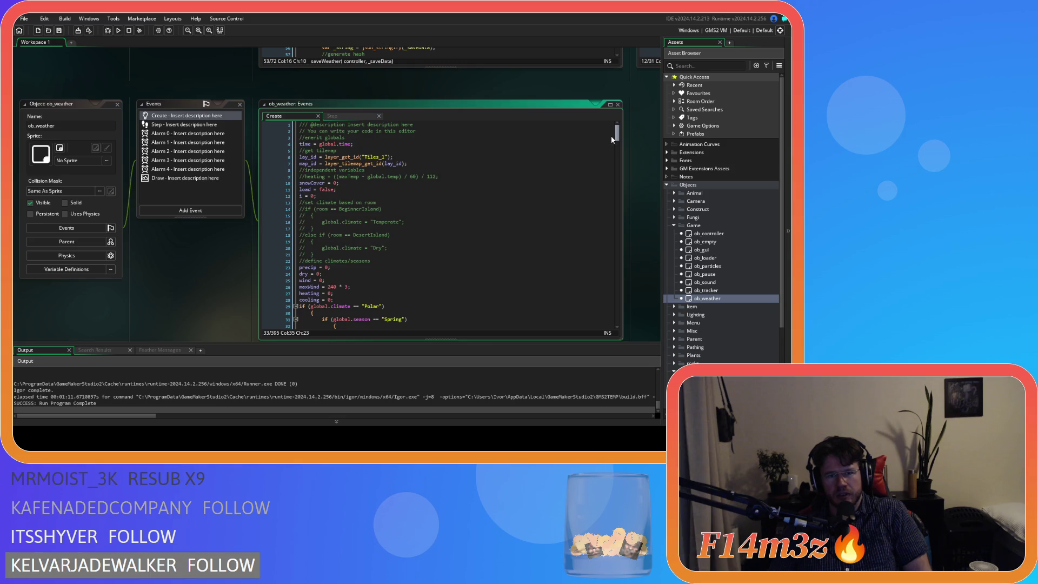
{"action": "left_click", "coordinate": [573, 189]}
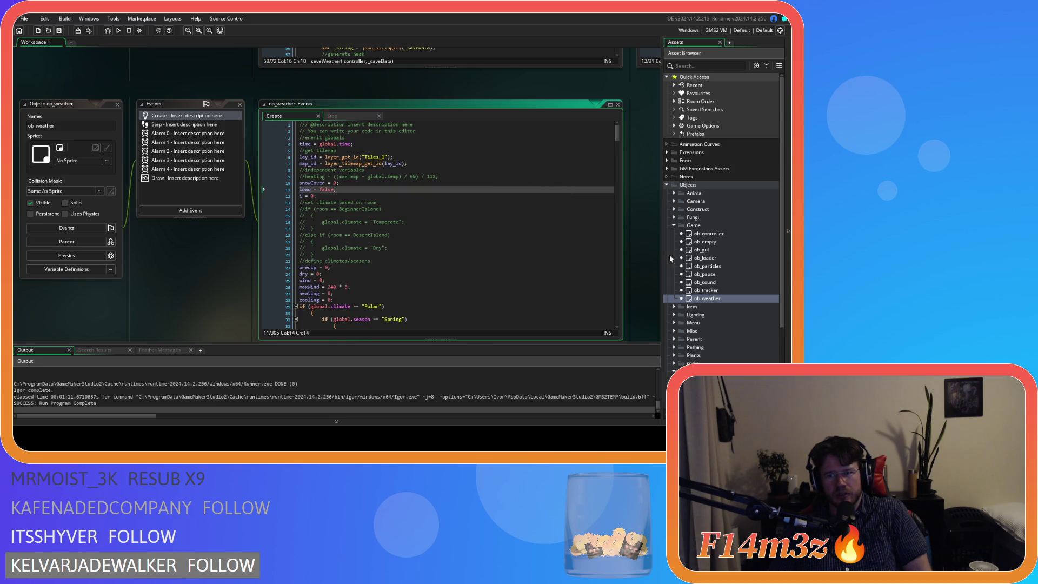
- In the Step code, inspect the Polar Spring maxTemp line and the global newDay == true condition
{"action": "left_click", "coordinate": [337, 116]}
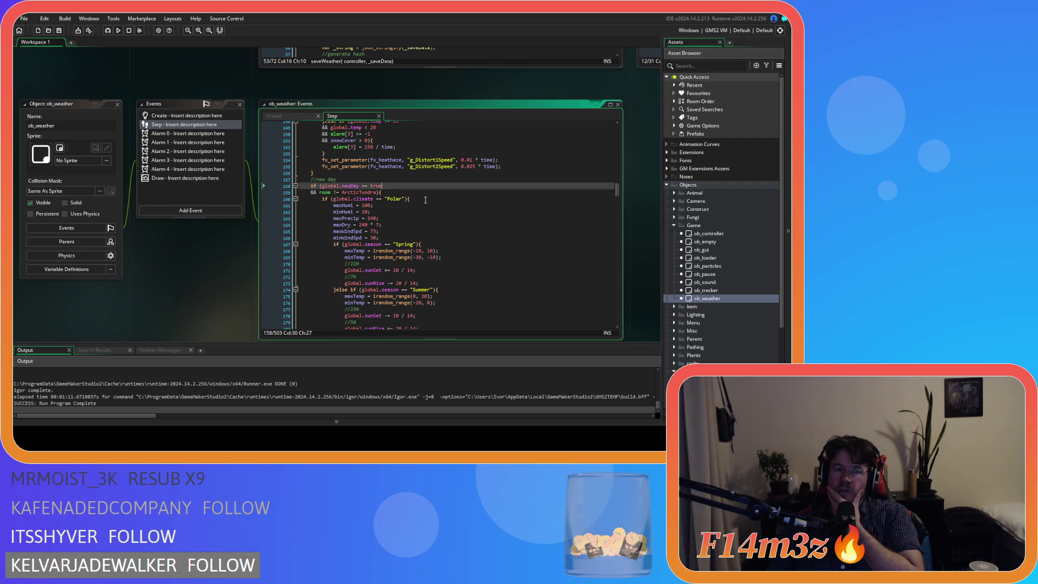
{"action": "left_click", "coordinate": [366, 251]}
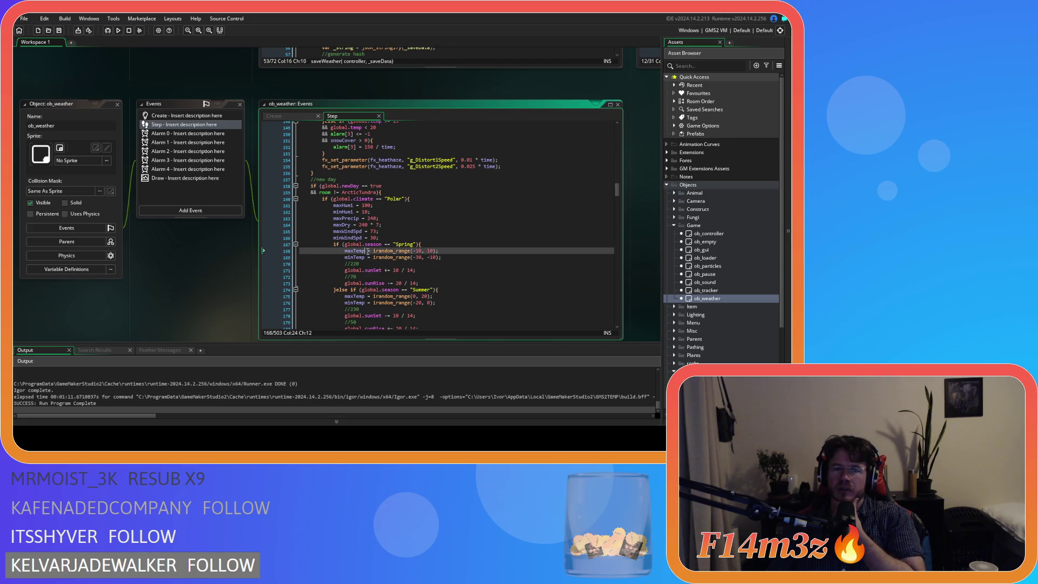
{"action": "scroll", "coordinate": [378, 254], "scroll_direction": "down", "scroll_amount": 3}
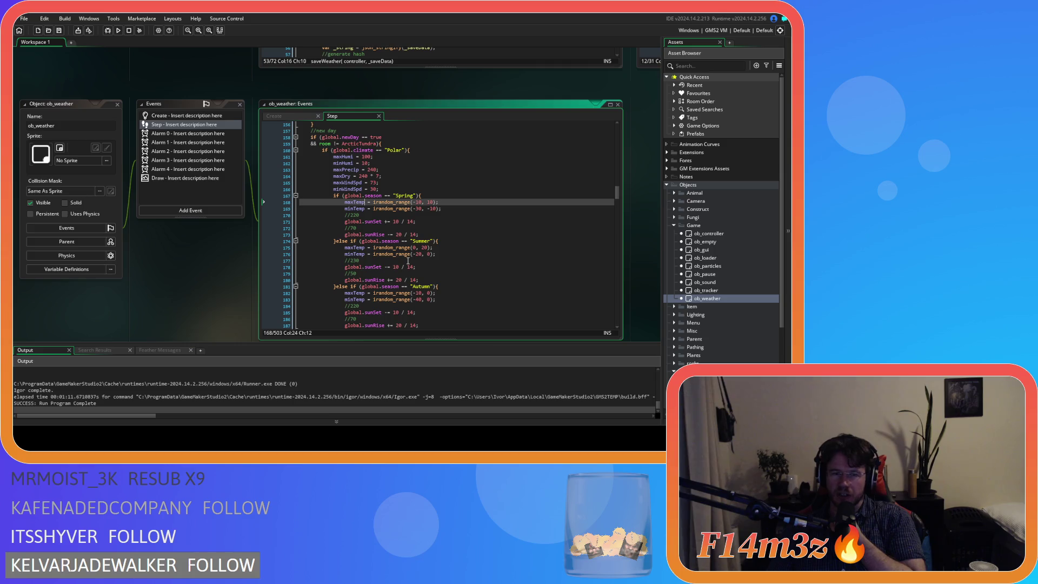
{"action": "scroll", "coordinate": [408, 261], "scroll_direction": "up", "scroll_amount": 3}
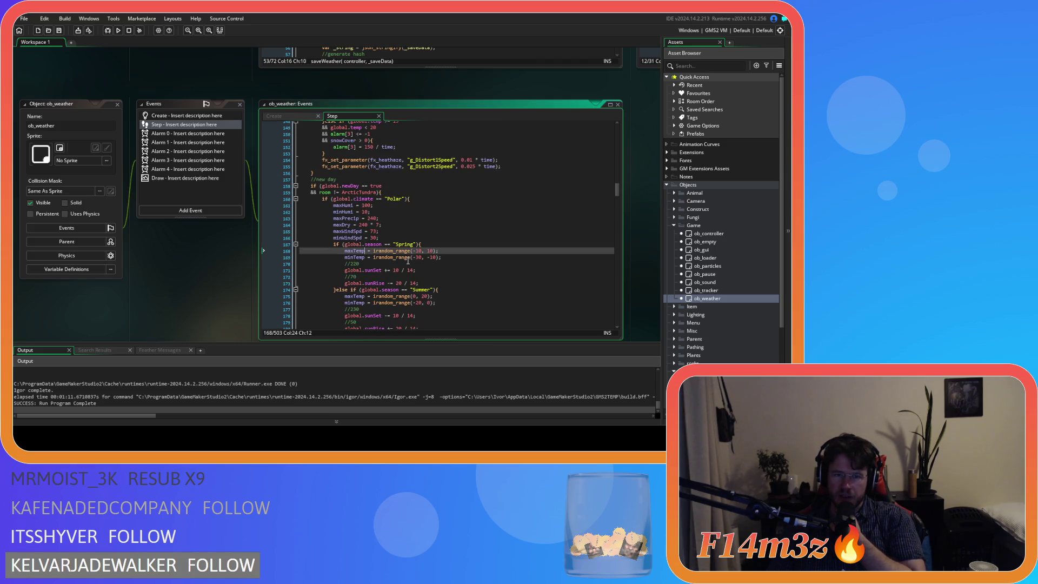
{"action": "left_click_drag", "start_coordinate": [340, 186], "coordinate": [381, 186]}
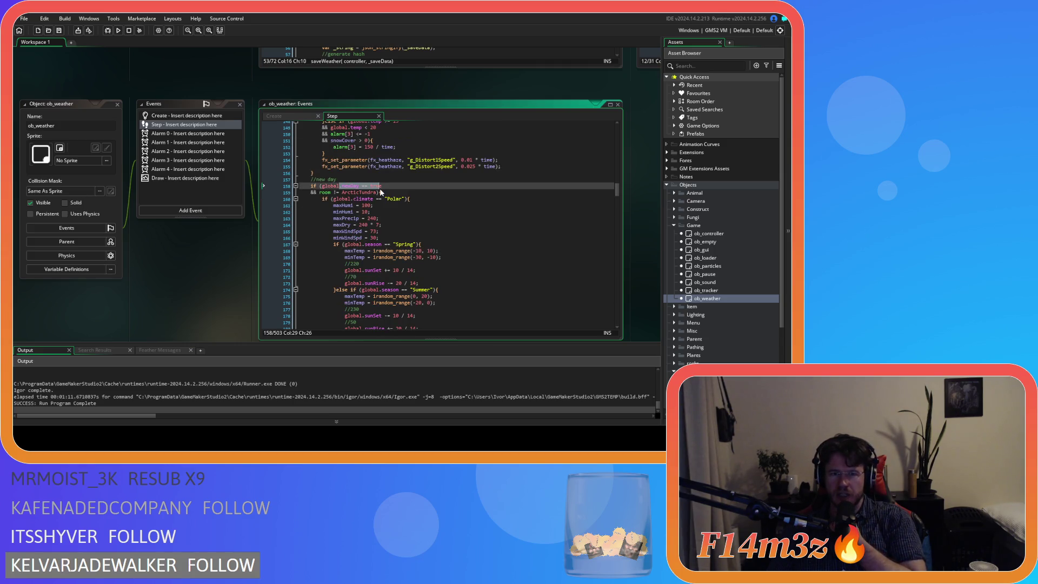
{"action": "left_click", "coordinate": [328, 188]}
{"action": "scroll", "coordinate": [328, 188], "scroll_direction": "down", "scroll_amount": 3}
{"action": "left_click_drag", "start_coordinate": [366, 202], "coordinate": [394, 219]}
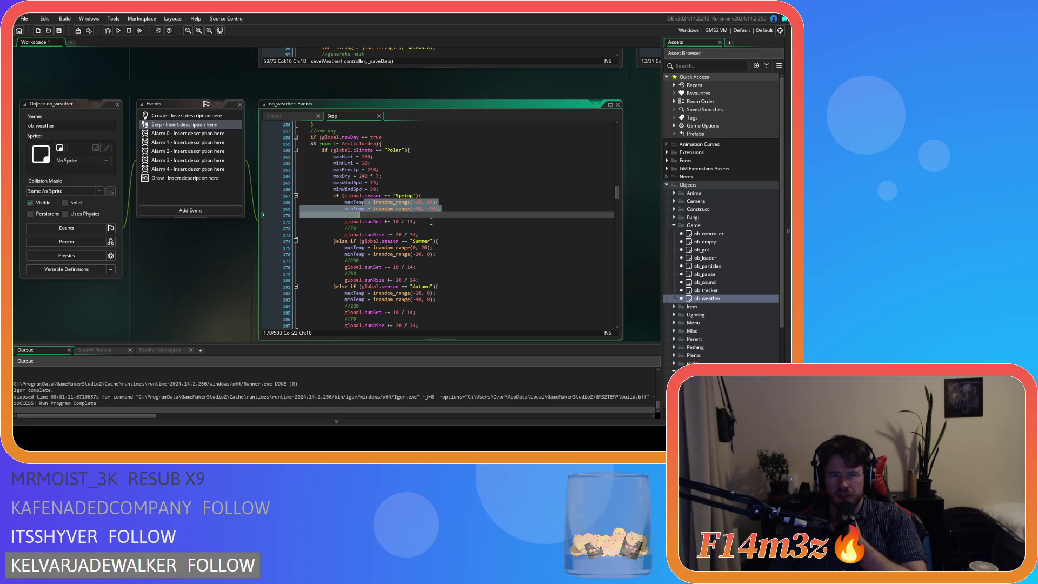
- Scroll through the Step code reviewing the climate temperature blocks and heating/cooling rates
{"action": "scroll", "coordinate": [430, 221], "scroll_direction": "down", "scroll_amount": 15}
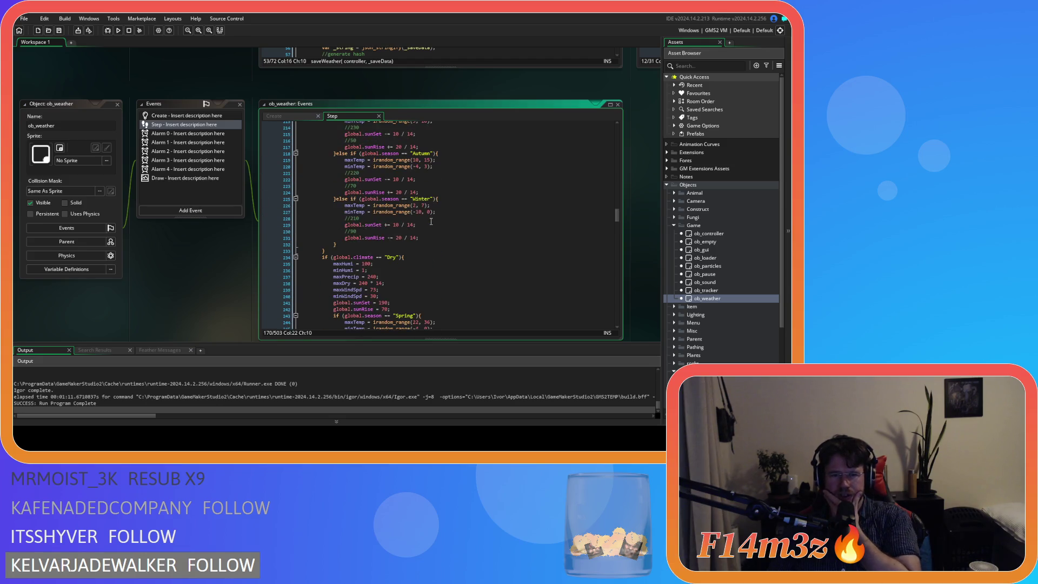
{"action": "scroll", "coordinate": [431, 221], "scroll_direction": "down", "scroll_amount": 20}
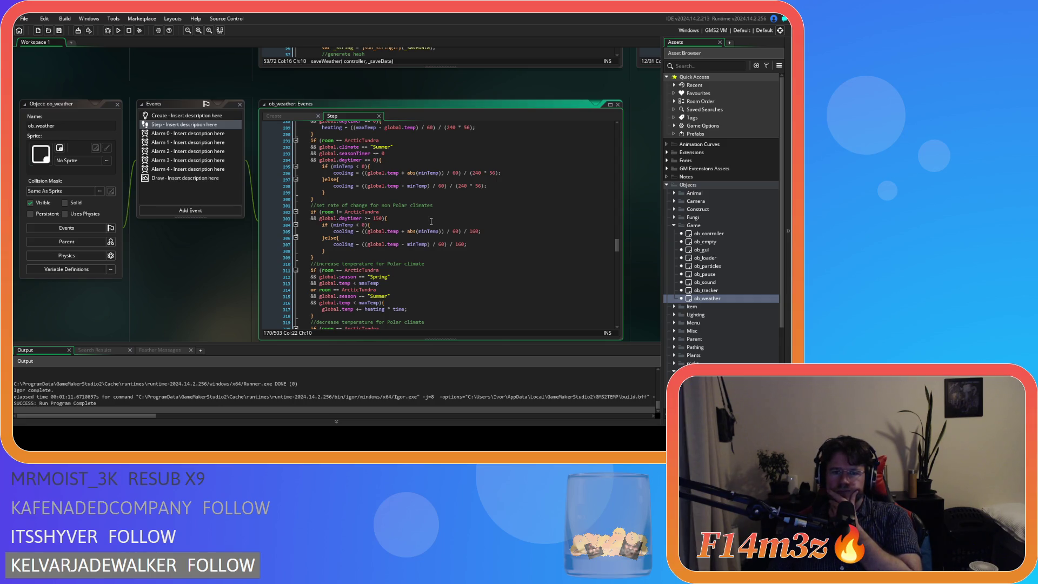
{"action": "scroll", "coordinate": [431, 221], "scroll_direction": "up", "scroll_amount": 12}
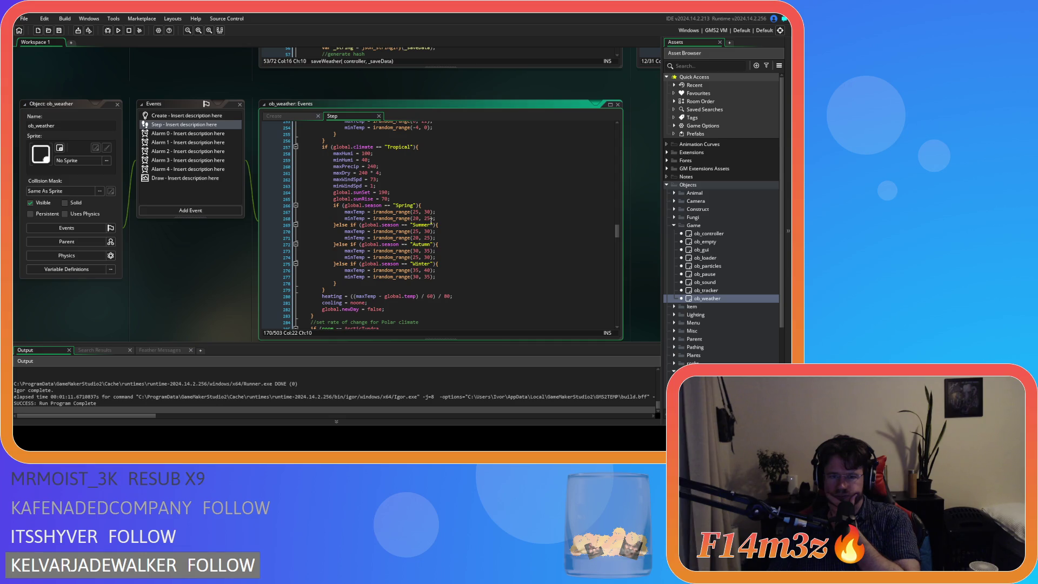
{"action": "scroll", "coordinate": [431, 221], "scroll_direction": "up", "scroll_amount": 4}
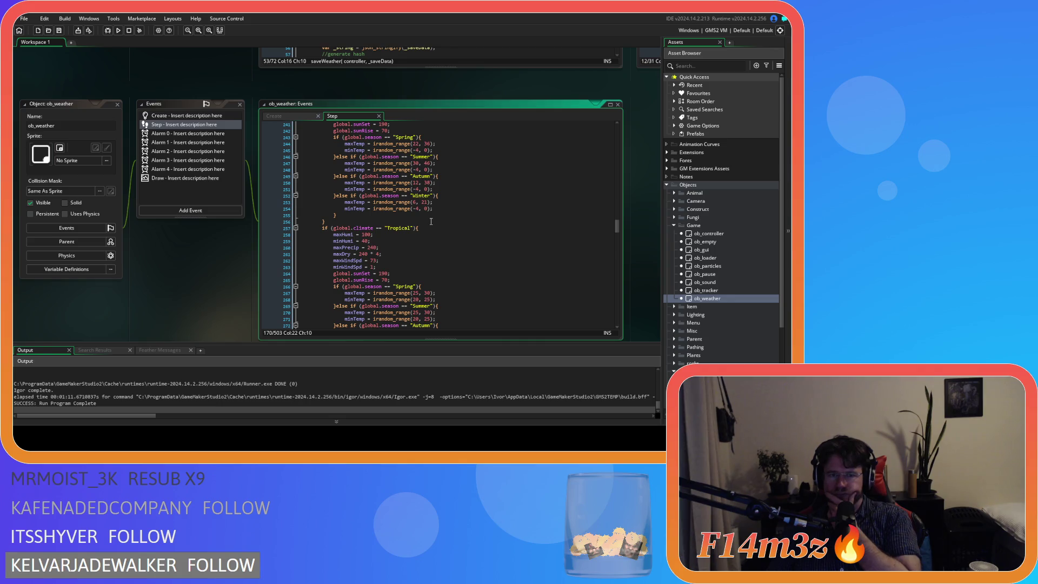
{"action": "scroll", "coordinate": [431, 221], "scroll_direction": "up", "scroll_amount": 6}
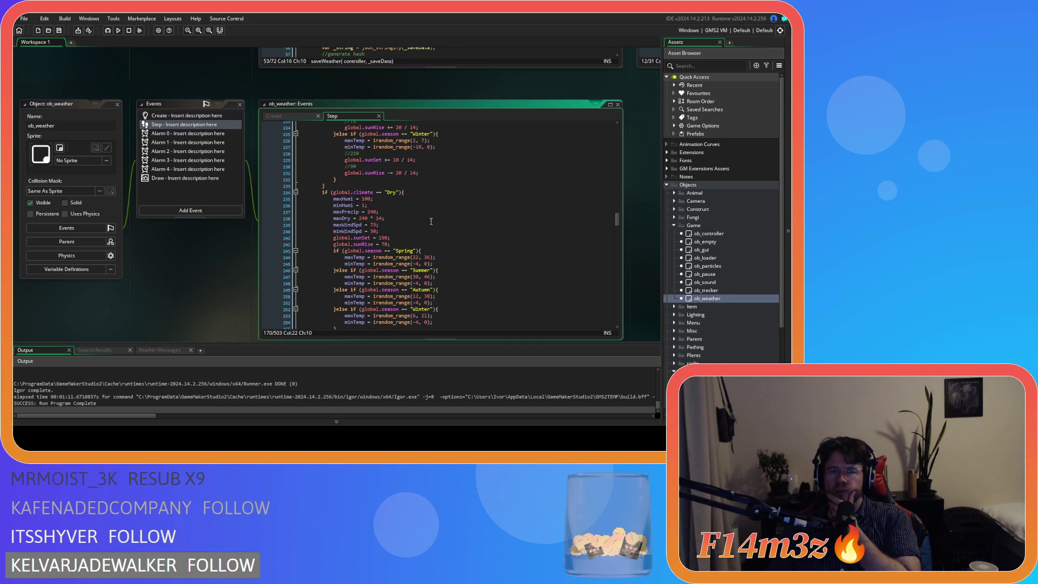
{"action": "scroll", "coordinate": [431, 221], "scroll_direction": "up", "scroll_amount": 3}
{"action": "scroll", "coordinate": [431, 222], "scroll_direction": "up", "scroll_amount": 3}
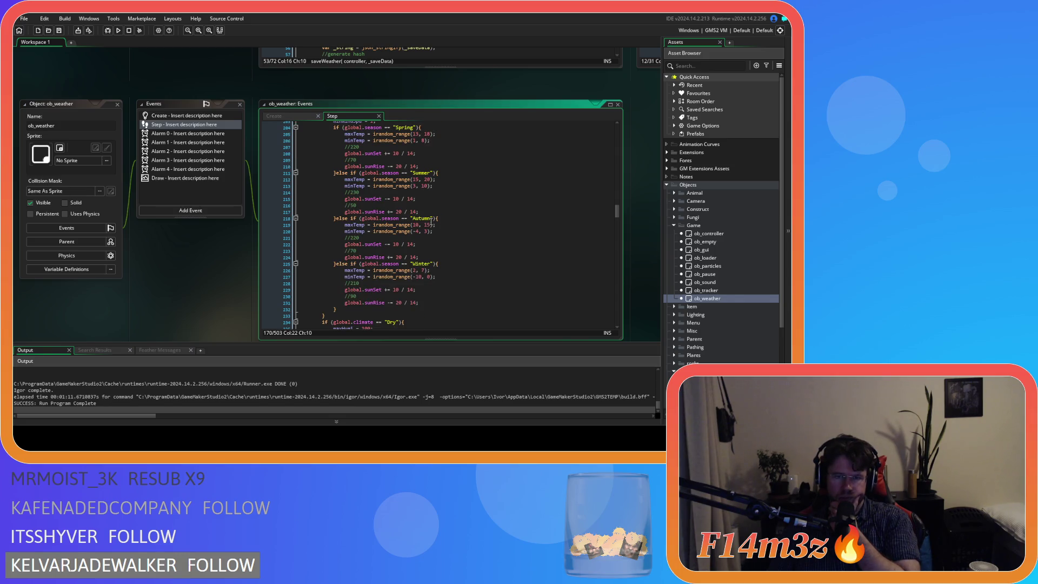
{"action": "scroll", "coordinate": [431, 221], "scroll_direction": "up", "scroll_amount": 3}
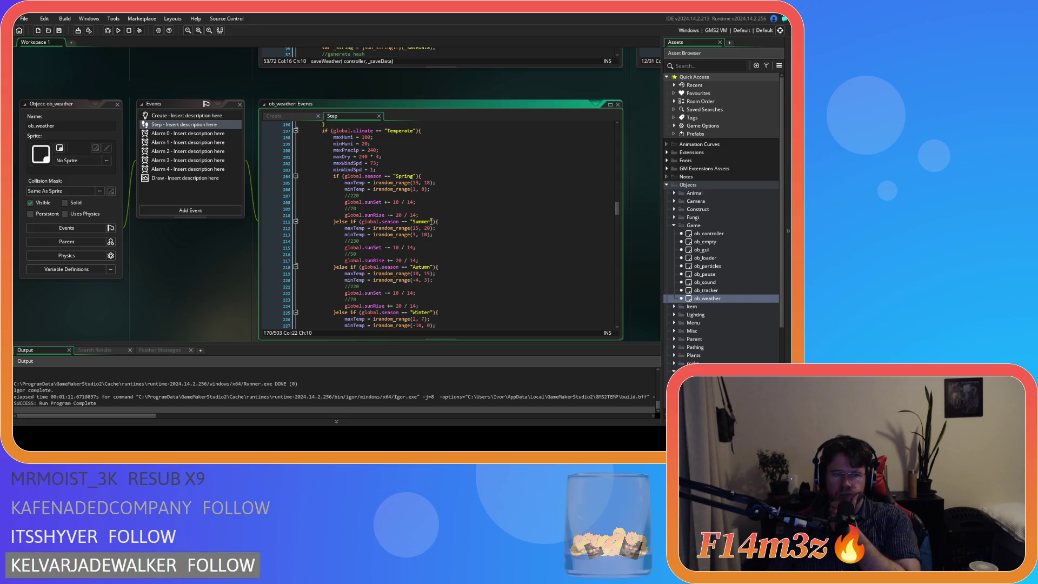
{"action": "scroll", "coordinate": [431, 221], "scroll_direction": "up", "scroll_amount": 1}
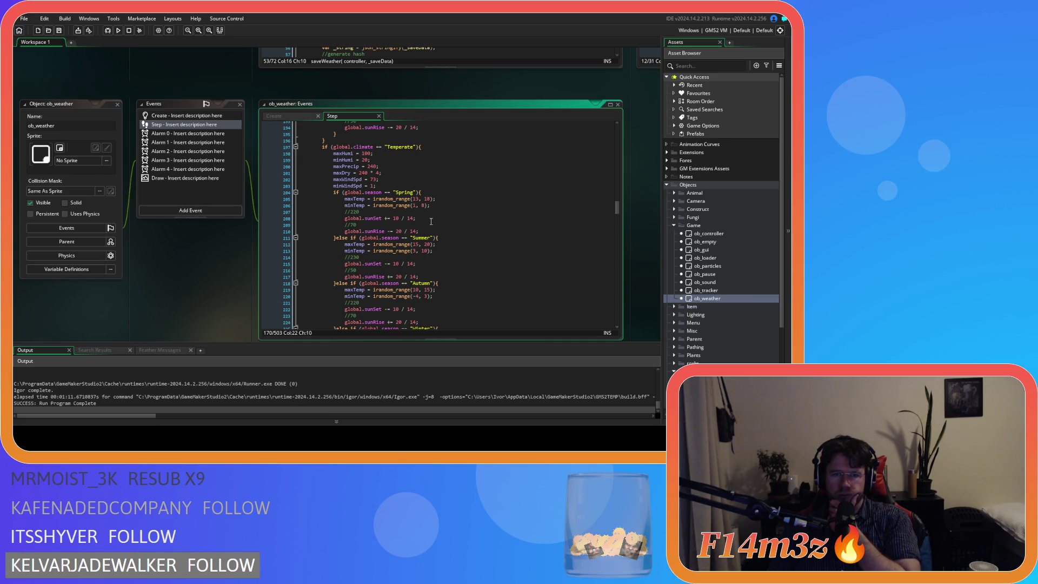
{"action": "scroll", "coordinate": [431, 222], "scroll_direction": "down", "scroll_amount": 20}
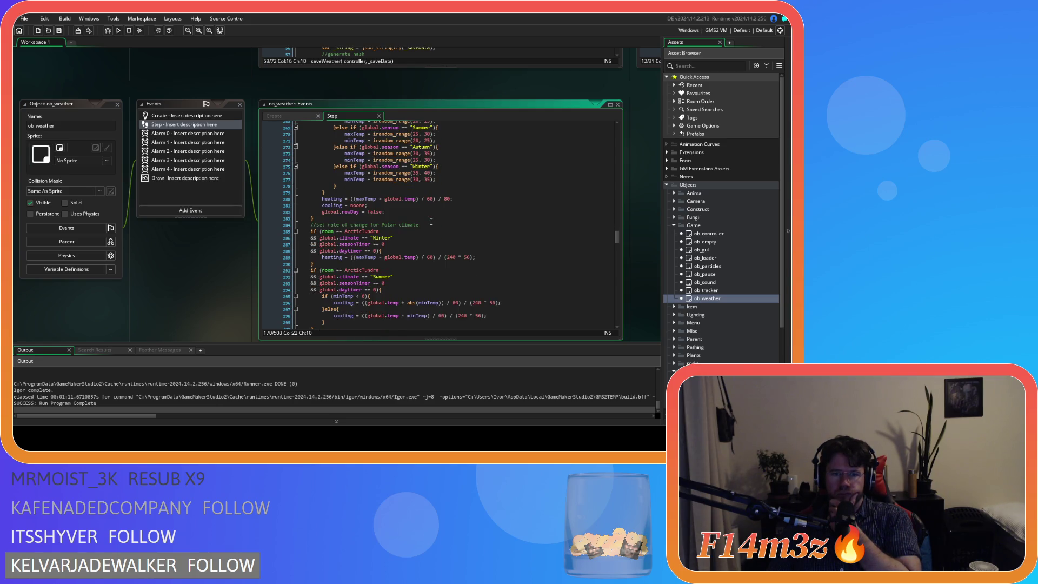
{"action": "scroll", "coordinate": [430, 221], "scroll_direction": "down", "scroll_amount": 6}
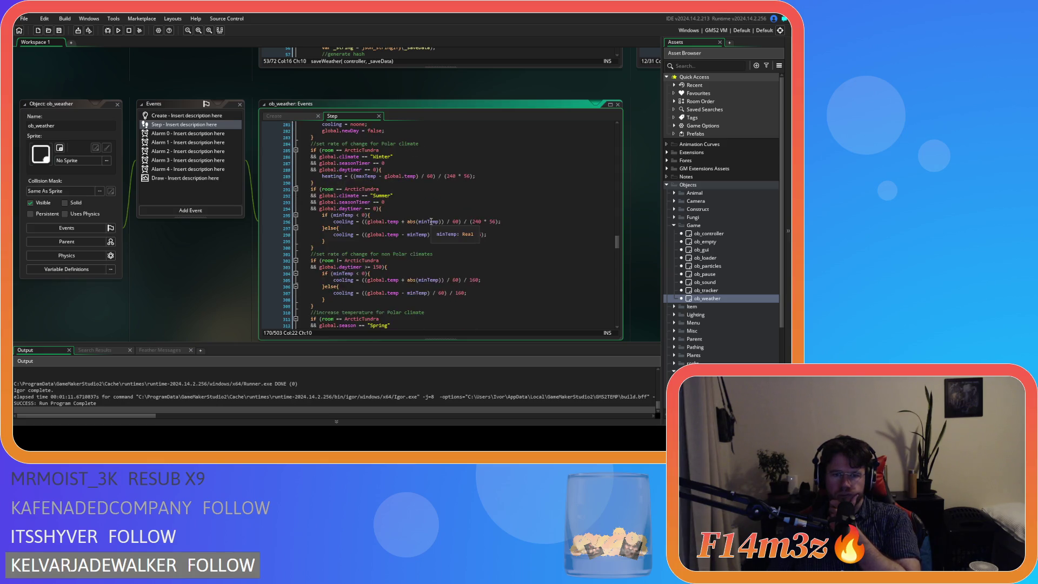
{"action": "scroll", "coordinate": [431, 221], "scroll_direction": "down", "scroll_amount": 12}
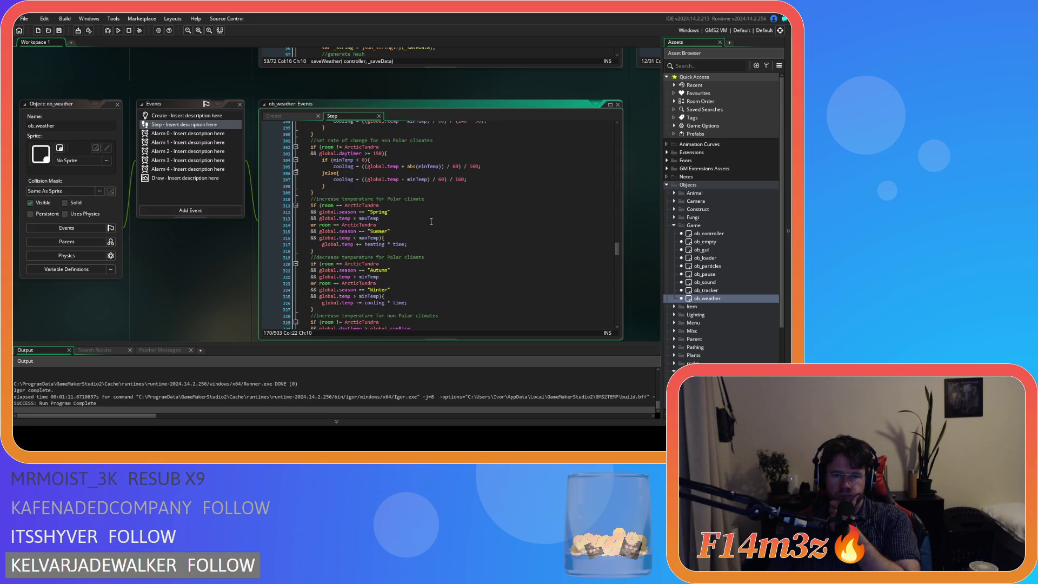
{"action": "scroll", "coordinate": [431, 221], "scroll_direction": "down", "scroll_amount": 4}
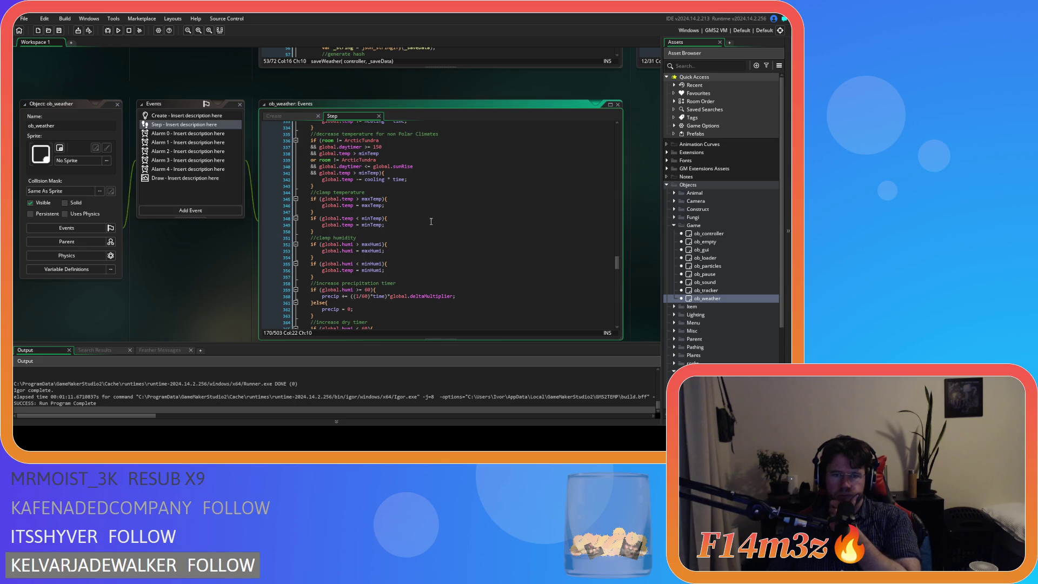
{"action": "left_click", "coordinate": [425, 211]}
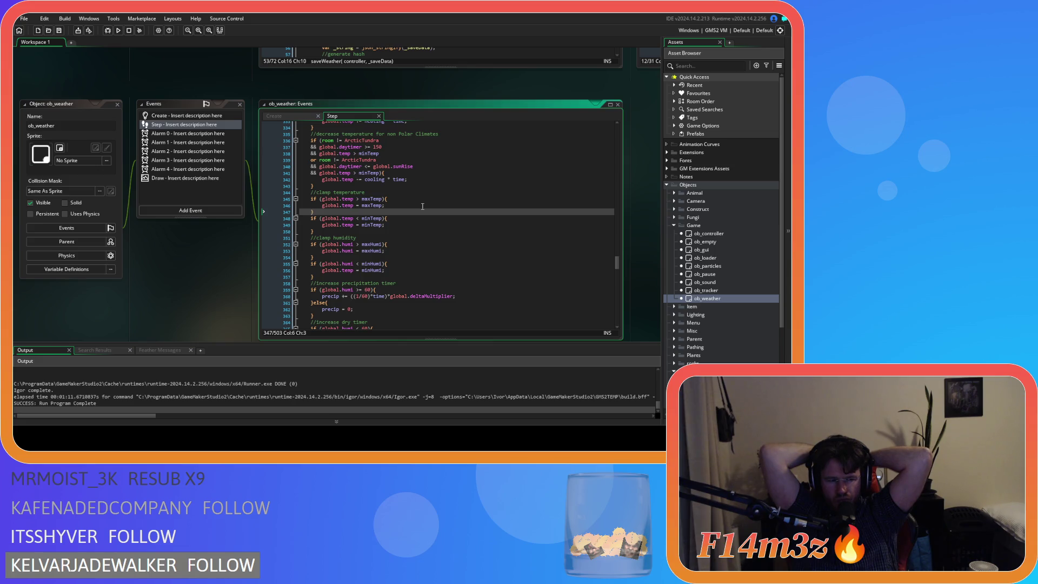
{"action": "key", "text": "F5"}
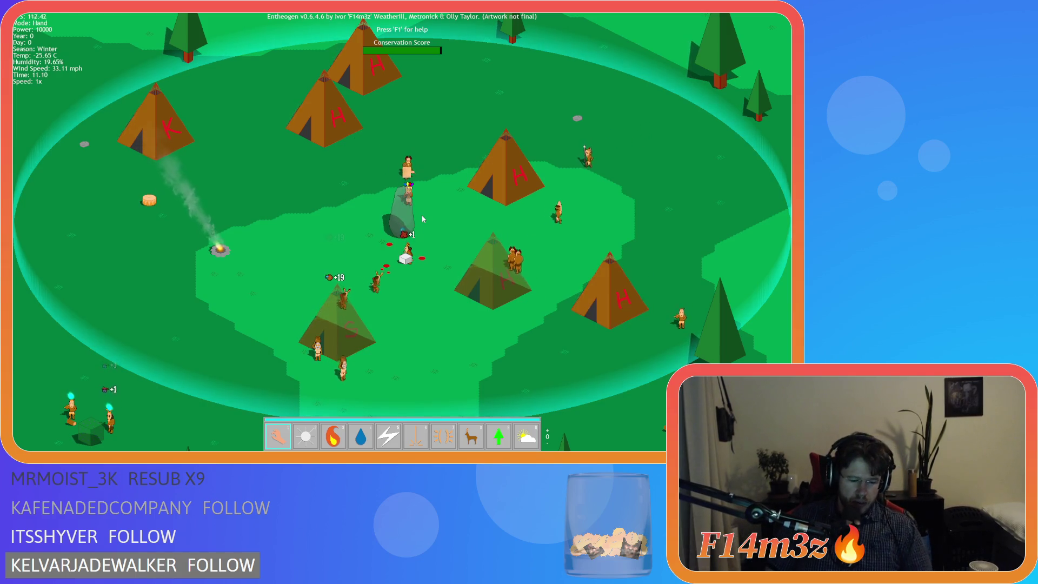
- Run the project with F5 to launch the Entheogen winter village
{"action": "key", "text": "F5"}
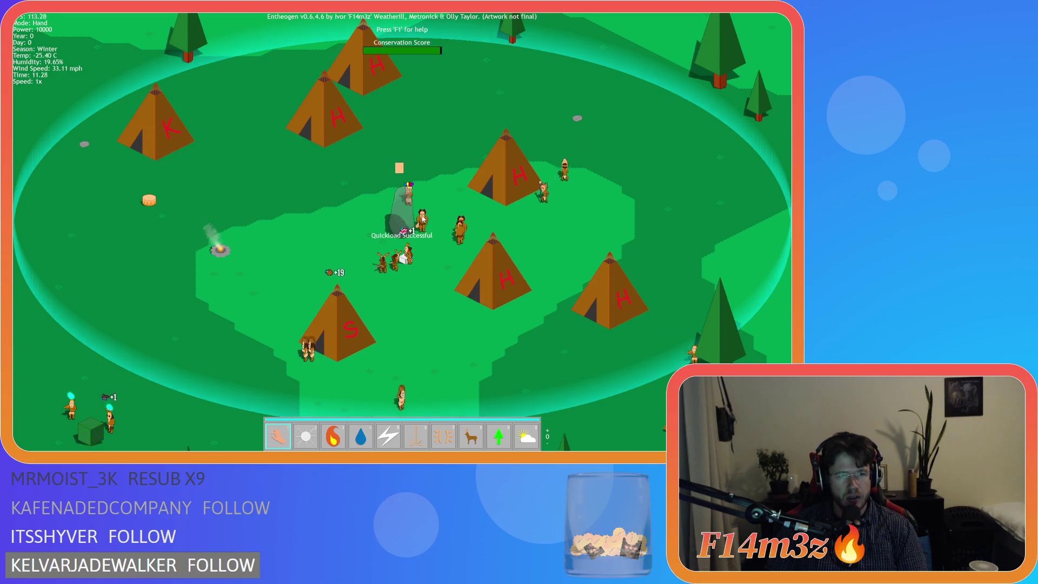
- Quickload the village, quit to the main menu, reload the saved game, then quit and close it
{"action": "key", "text": "F9"}
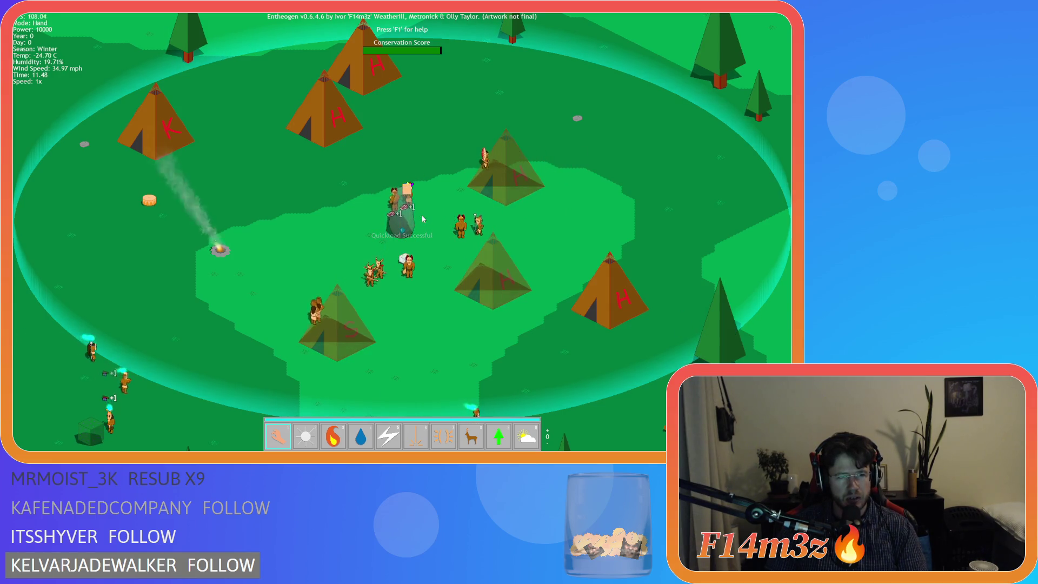
{"action": "key", "text": "Escape"}
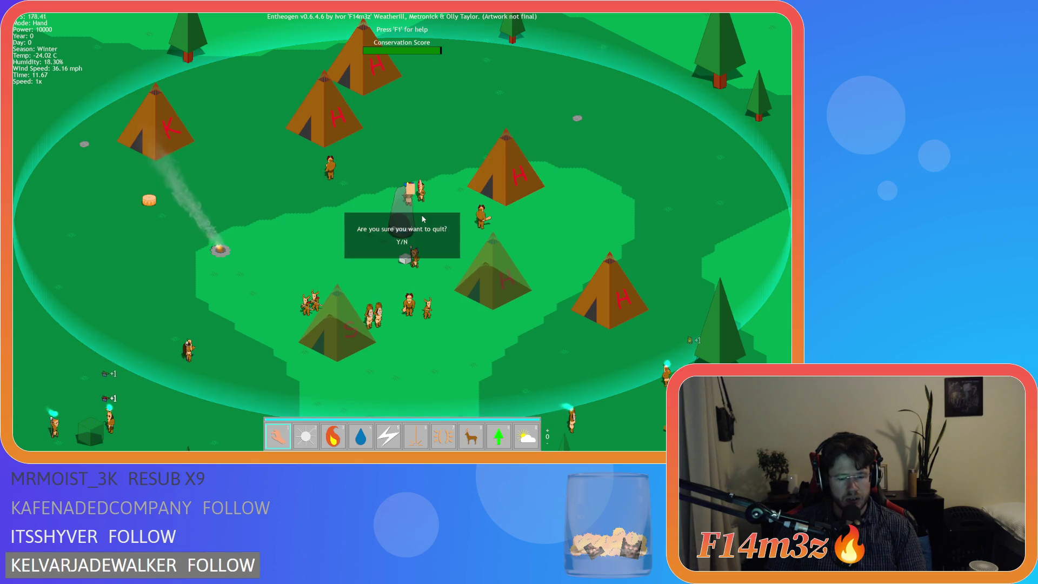
{"action": "key", "text": "Return"}
{"action": "key", "text": "Down"}
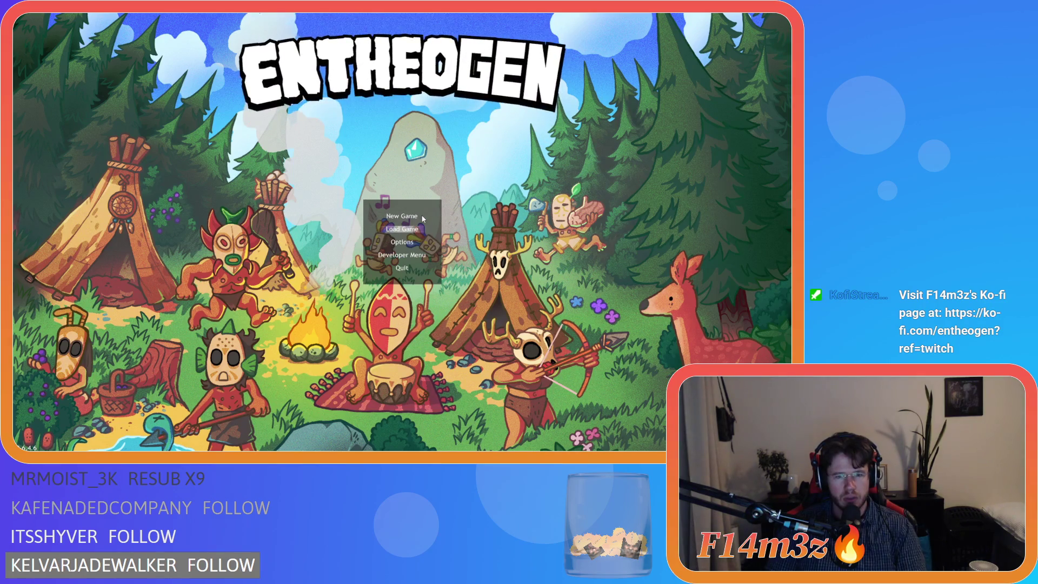
{"action": "key", "text": "Return"}
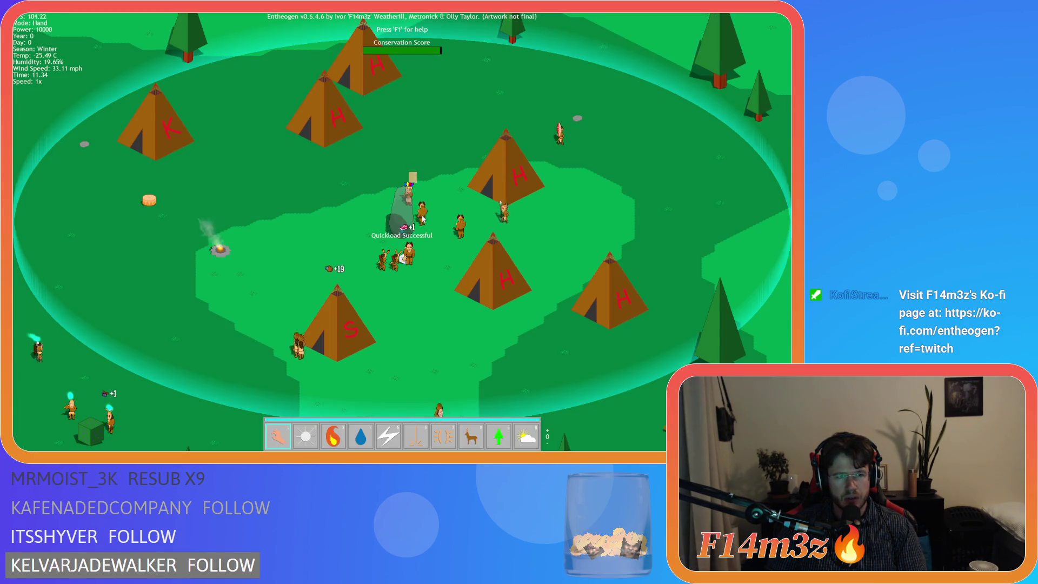
{"action": "key", "text": "Escape"}
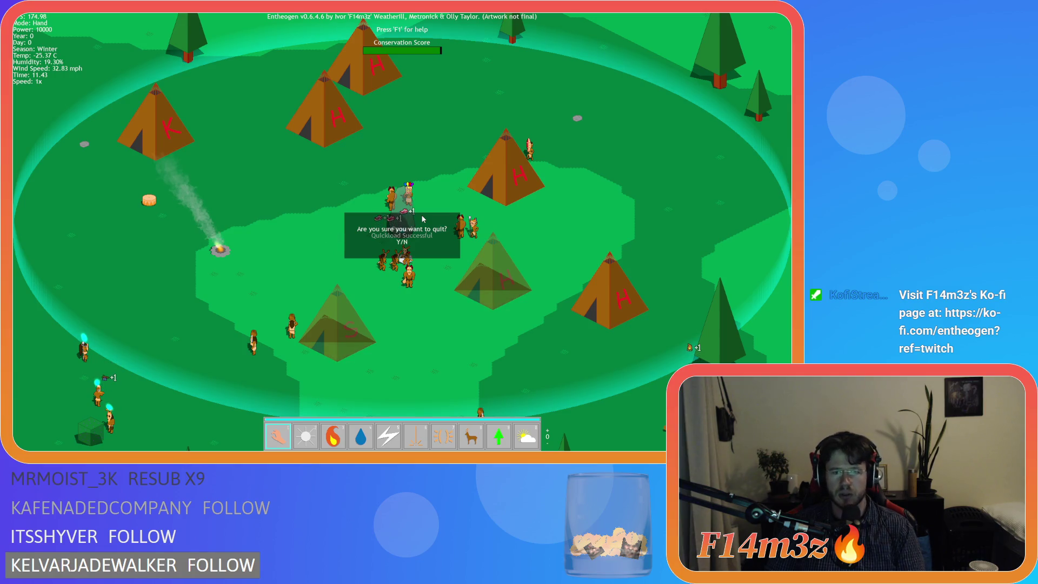
{"action": "key", "text": "y"}
{"action": "key", "text": "Escape"}
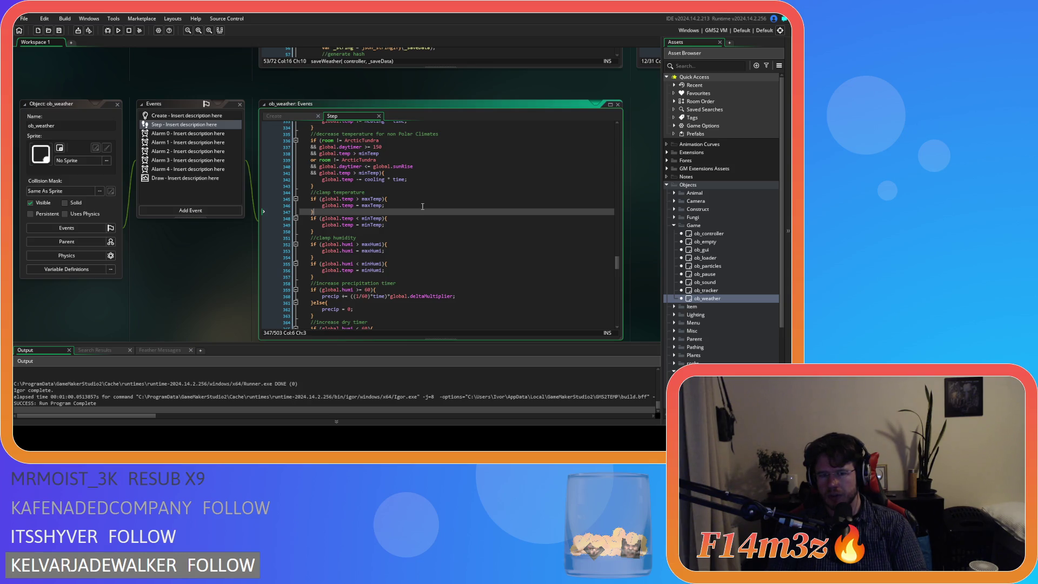
- Place the caret on the mistaken global.temp in the minimum-humidity clamp
{"action": "left_click", "coordinate": [345, 272]}
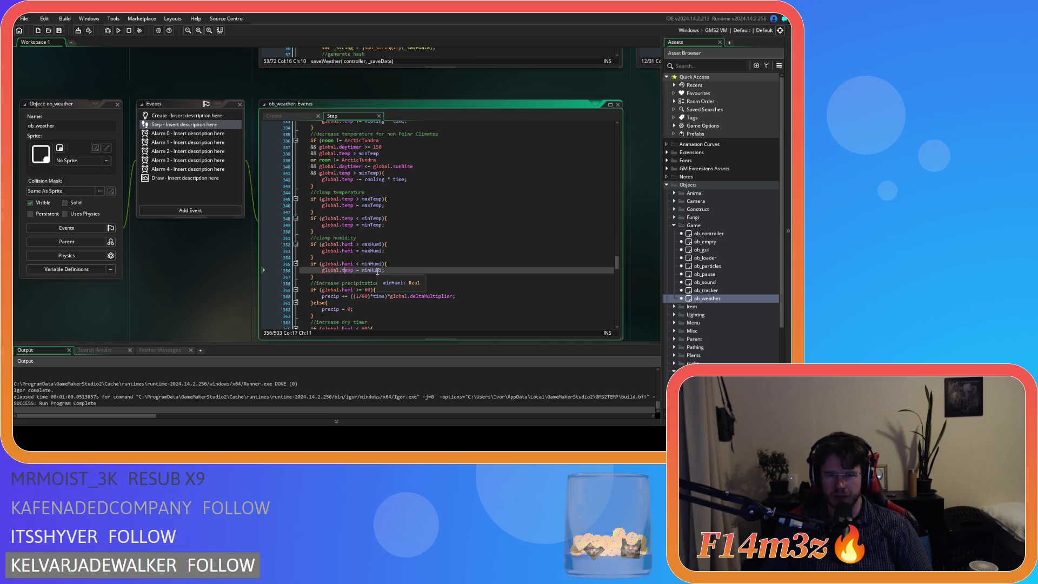
- Replace 'temp' with copied 'humi' in the line 356 humidity clamp and save the Step event
{"action": "double_click", "coordinate": [348, 263]}
{"action": "key", "text": "ctrl+c"}
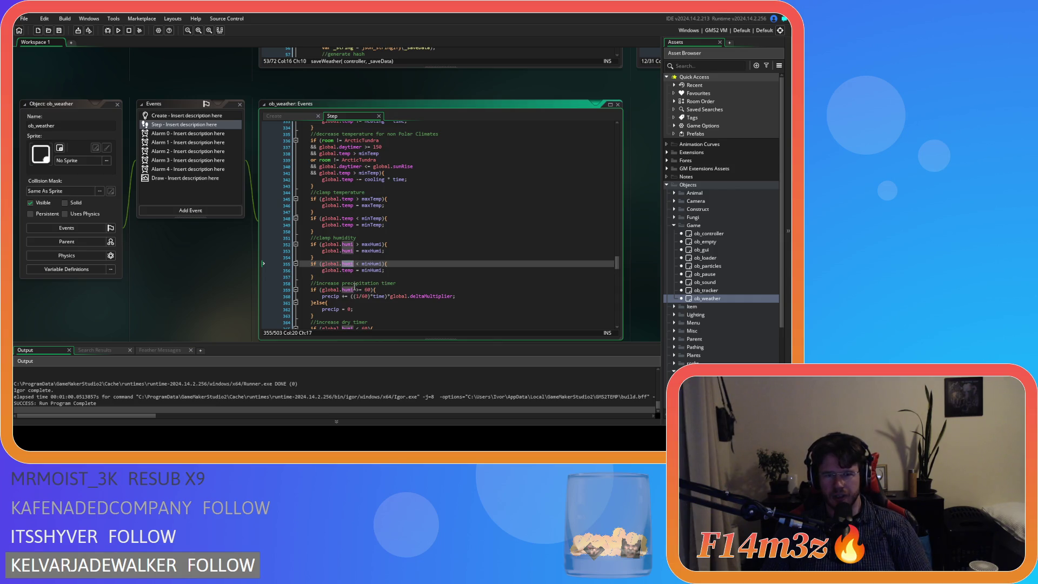
{"action": "double_click", "coordinate": [346, 270]}
{"action": "key", "text": "ctrl+v"}
{"action": "key", "text": "ctrl+s"}
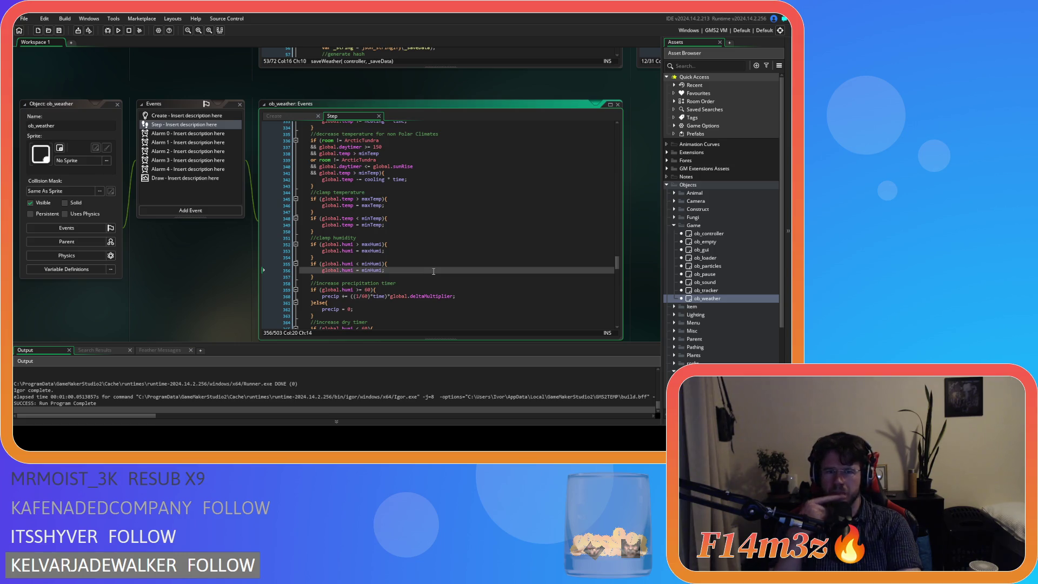
{"action": "scroll", "coordinate": [433, 268], "scroll_direction": "up", "scroll_amount": 2}
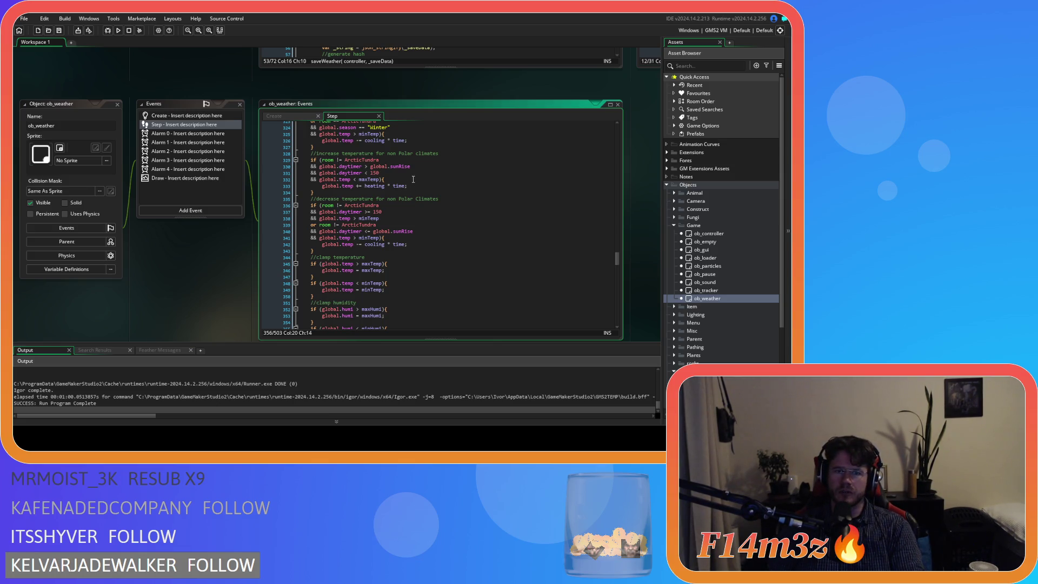
{"action": "scroll", "coordinate": [413, 179], "scroll_direction": "up", "scroll_amount": 3}
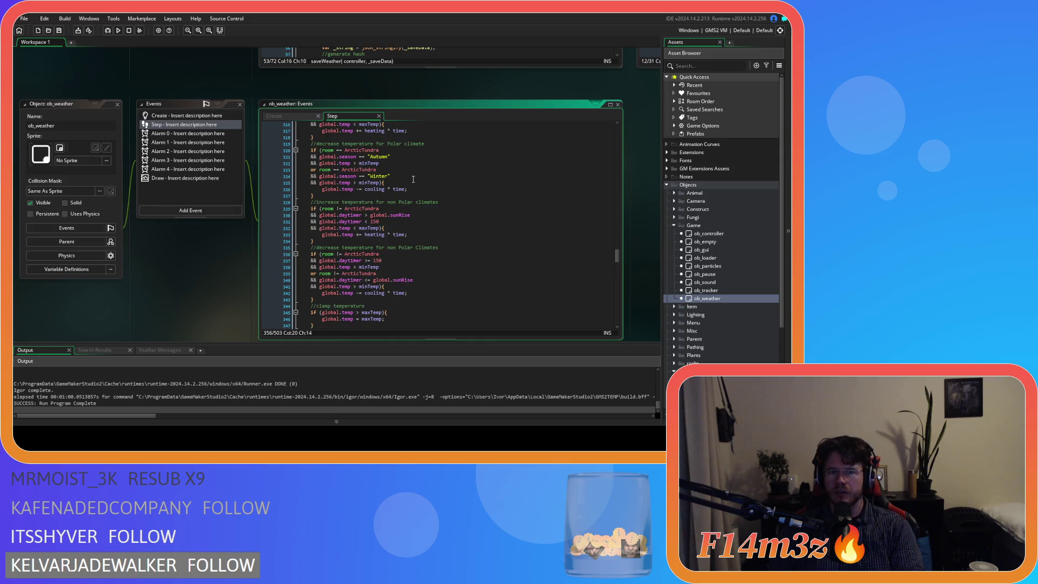
{"action": "scroll", "coordinate": [413, 179], "scroll_direction": "up", "scroll_amount": 10}
{"action": "left_click", "coordinate": [414, 170]}
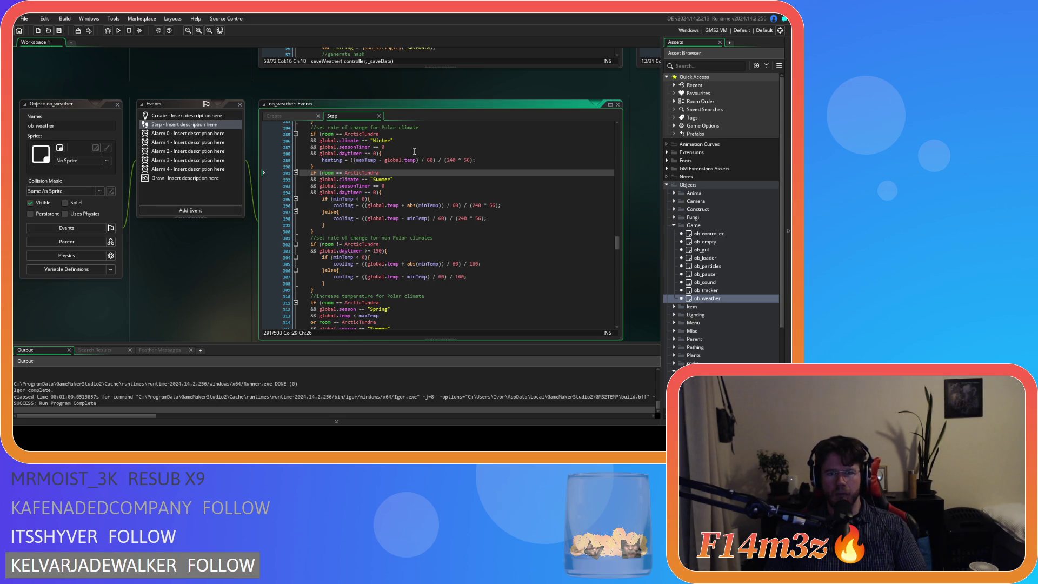
{"action": "scroll", "coordinate": [414, 153], "scroll_direction": "down", "scroll_amount": 3}
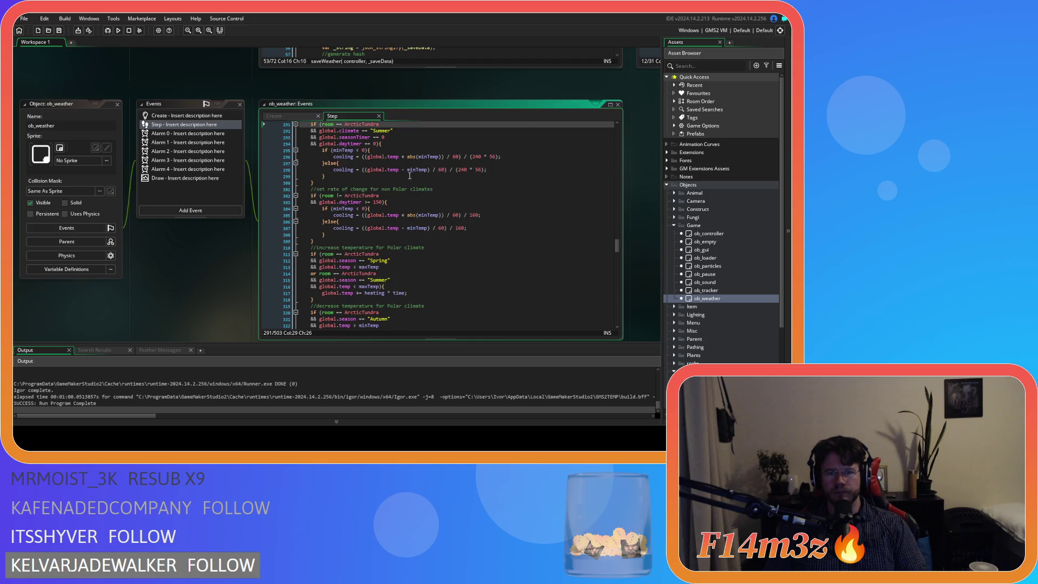
{"action": "mouse_move", "coordinate": [357, 196]}
{"action": "left_mouse_down"}
{"action": "mouse_move", "coordinate": [379, 215]}
{"action": "mouse_move", "coordinate": [339, 222]}
{"action": "left_mouse_up"}
{"action": "left_click", "coordinate": [398, 243]}
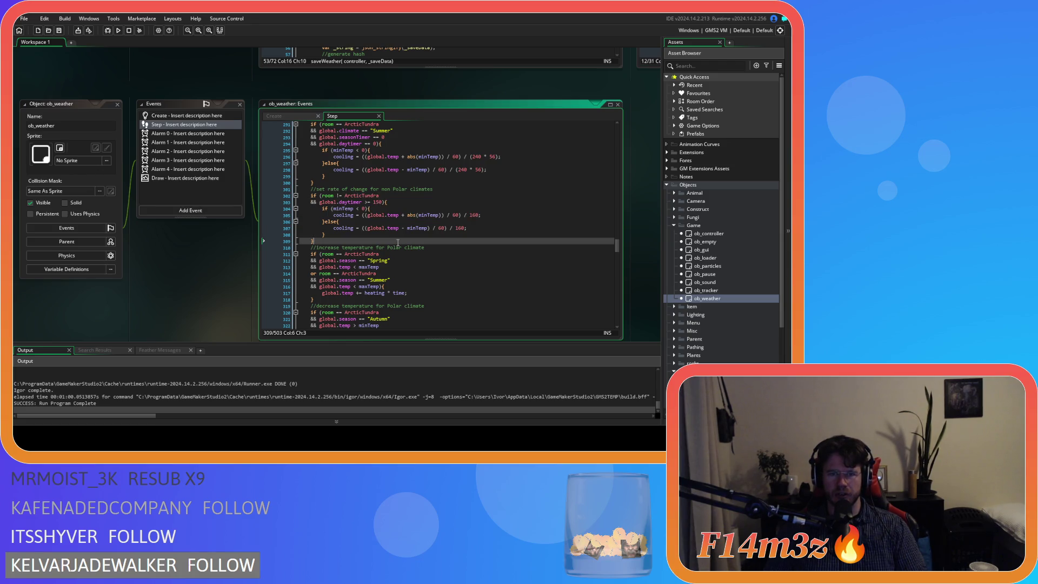
{"action": "scroll", "coordinate": [398, 243], "scroll_direction": "up", "scroll_amount": 20}
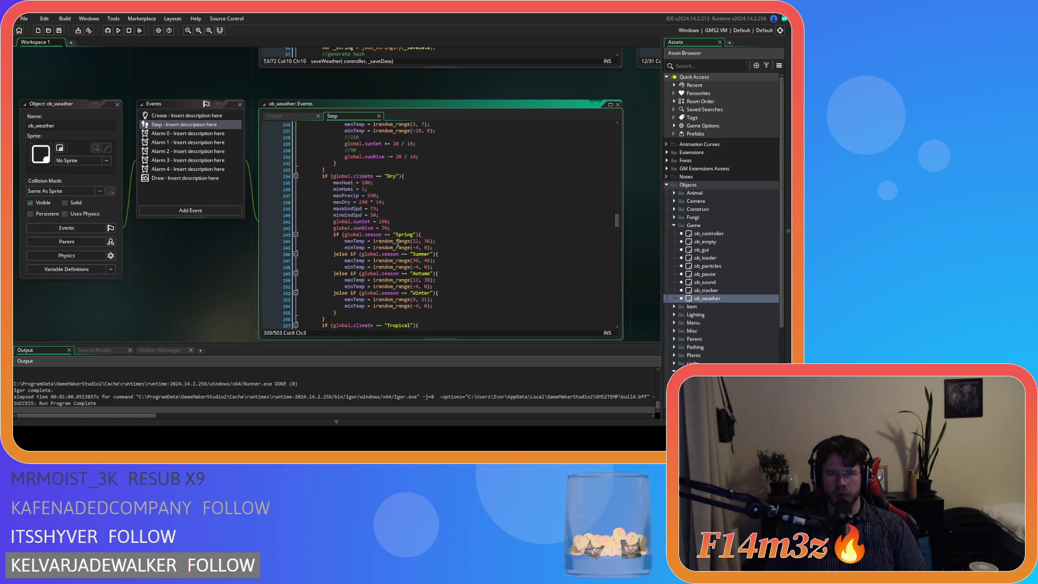
{"action": "scroll", "coordinate": [398, 243], "scroll_direction": "up", "scroll_amount": 15}
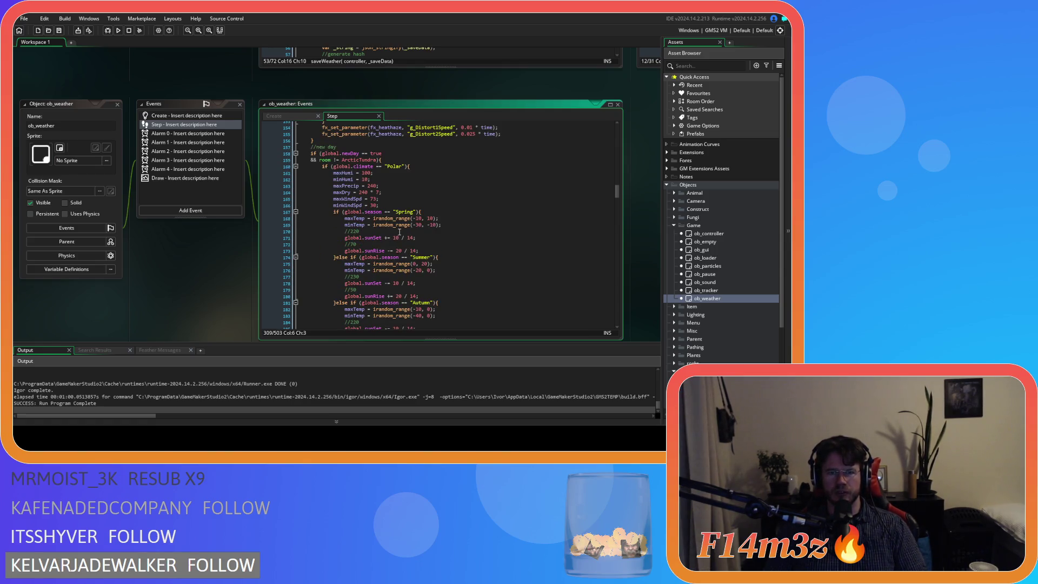
{"action": "scroll", "coordinate": [399, 232], "scroll_direction": "up", "scroll_amount": 8}
{"action": "scroll", "coordinate": [399, 232], "scroll_direction": "up", "scroll_amount": 15}
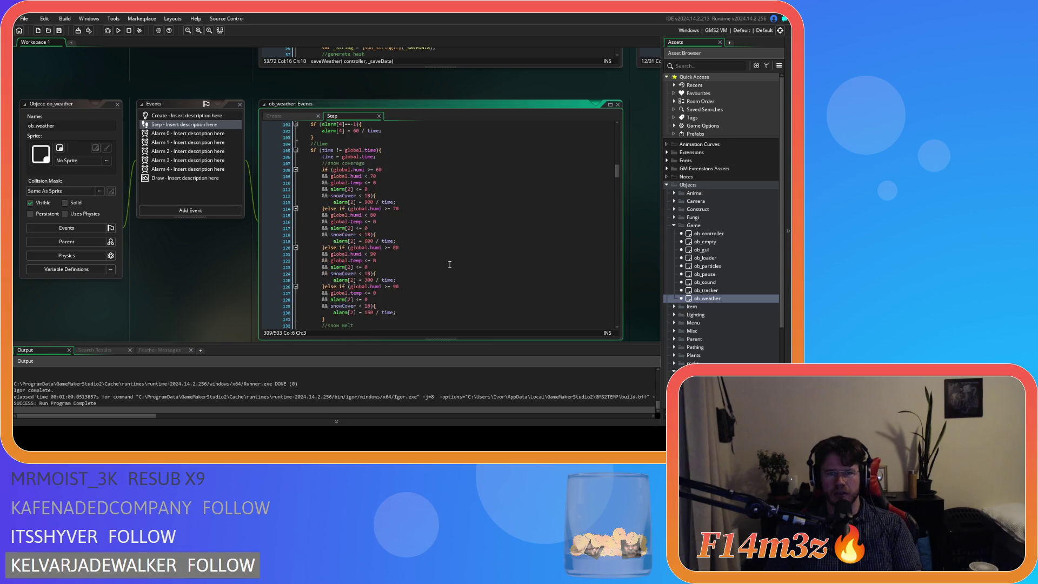
{"action": "scroll", "coordinate": [430, 280], "scroll_direction": "down", "scroll_amount": 20}
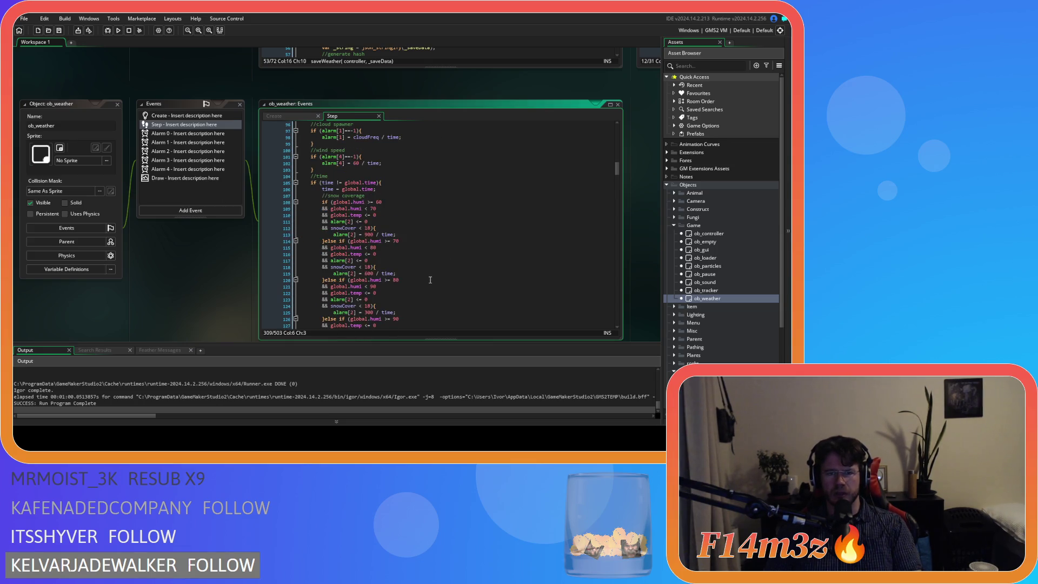
{"action": "scroll", "coordinate": [430, 279], "scroll_direction": "down", "scroll_amount": 20}
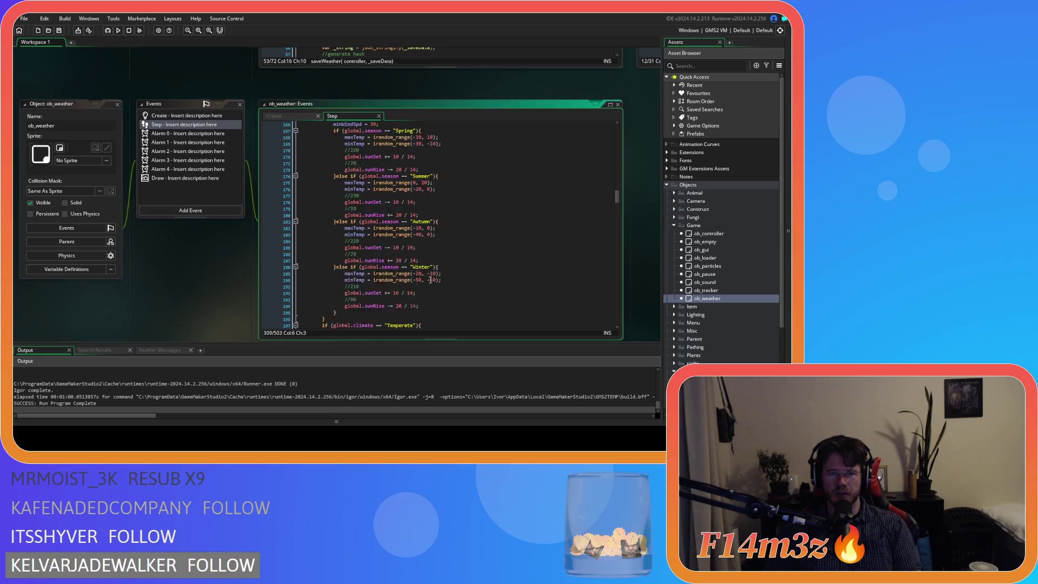
{"action": "scroll", "coordinate": [430, 279], "scroll_direction": "down", "scroll_amount": 15}
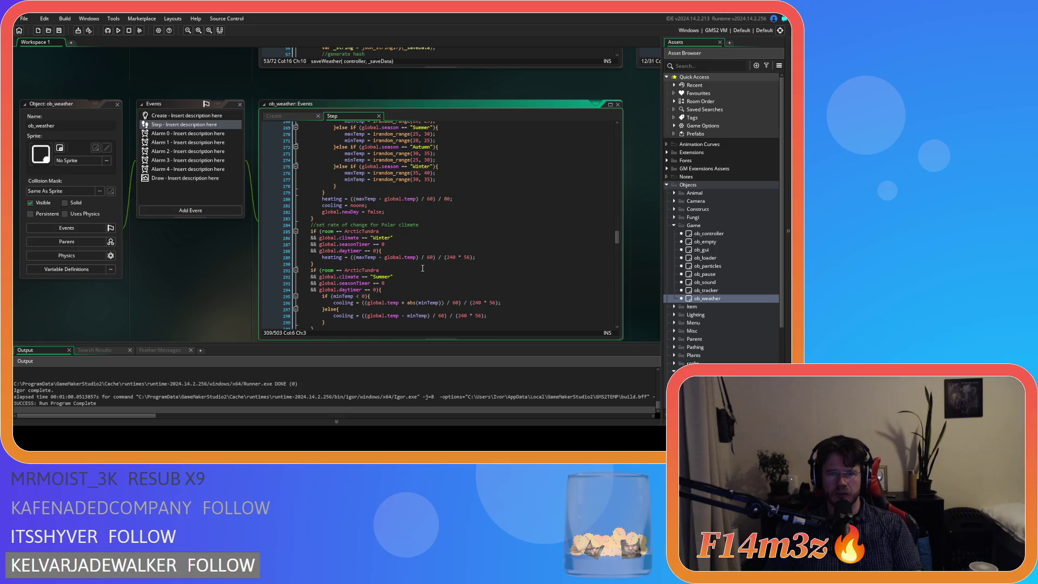
{"action": "scroll", "coordinate": [430, 279], "scroll_direction": "down", "scroll_amount": 1}
{"action": "scroll", "coordinate": [438, 210], "scroll_direction": "down", "scroll_amount": 3}
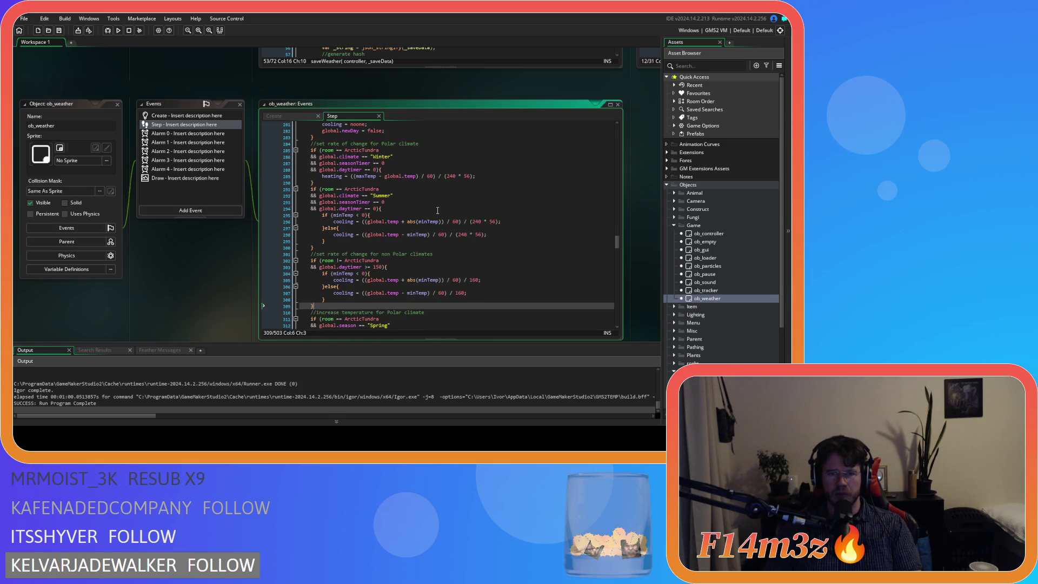
{"action": "scroll", "coordinate": [437, 210], "scroll_direction": "down", "scroll_amount": 2}
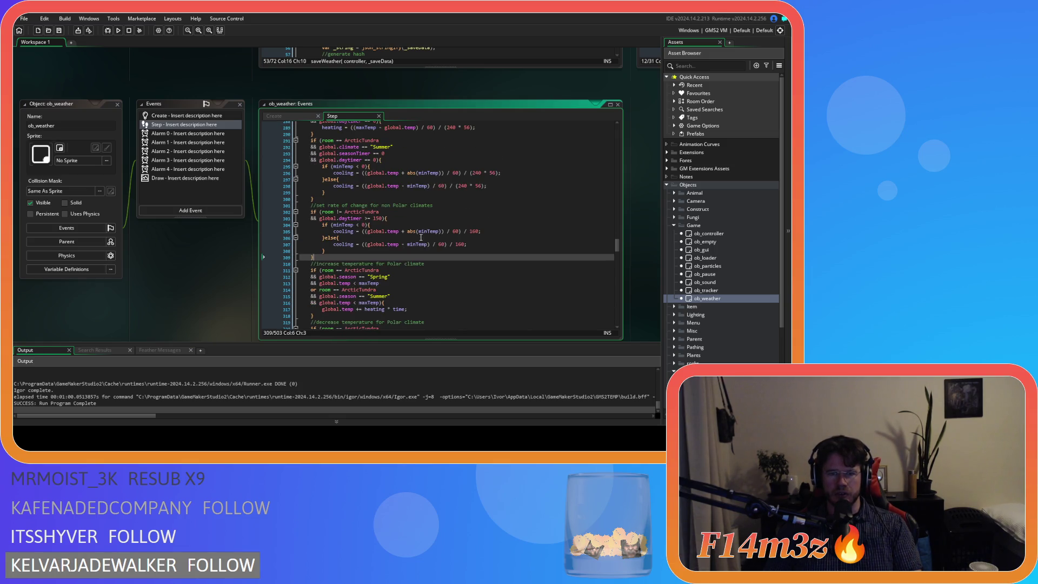
{"action": "scroll", "coordinate": [421, 237], "scroll_direction": "up", "scroll_amount": 1}
{"action": "scroll", "coordinate": [419, 240], "scroll_direction": "up", "scroll_amount": 1}
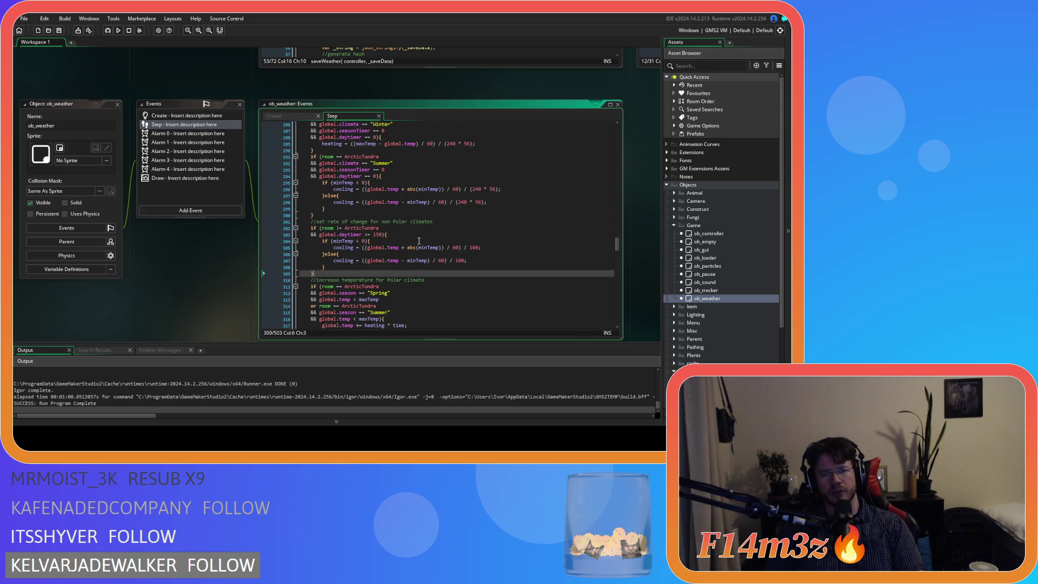
{"action": "scroll", "coordinate": [416, 245], "scroll_direction": "down", "scroll_amount": 2}
{"action": "scroll", "coordinate": [416, 245], "scroll_direction": "down", "scroll_amount": 3}
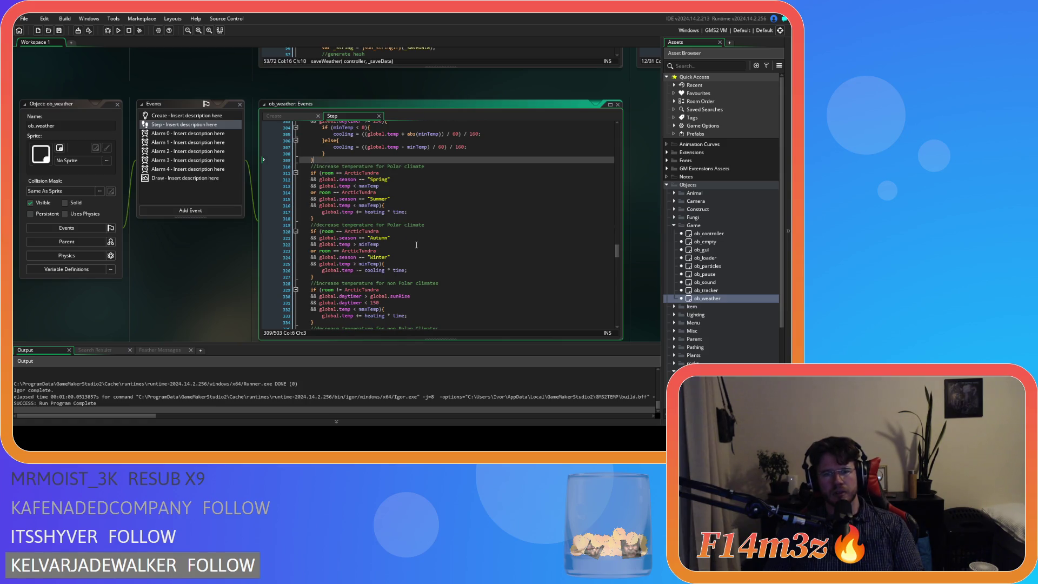
{"action": "scroll", "coordinate": [416, 245], "scroll_direction": "down", "scroll_amount": 5}
{"action": "scroll", "coordinate": [417, 245], "scroll_direction": "down", "scroll_amount": 3}
{"action": "scroll", "coordinate": [417, 245], "scroll_direction": "down", "scroll_amount": 12}
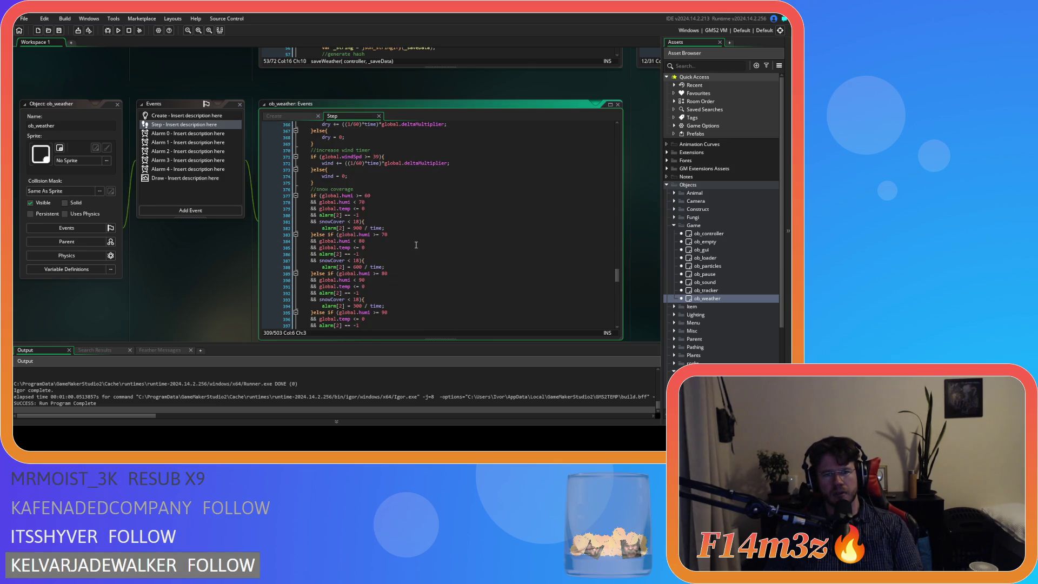
{"action": "scroll", "coordinate": [416, 245], "scroll_direction": "up", "scroll_amount": 12}
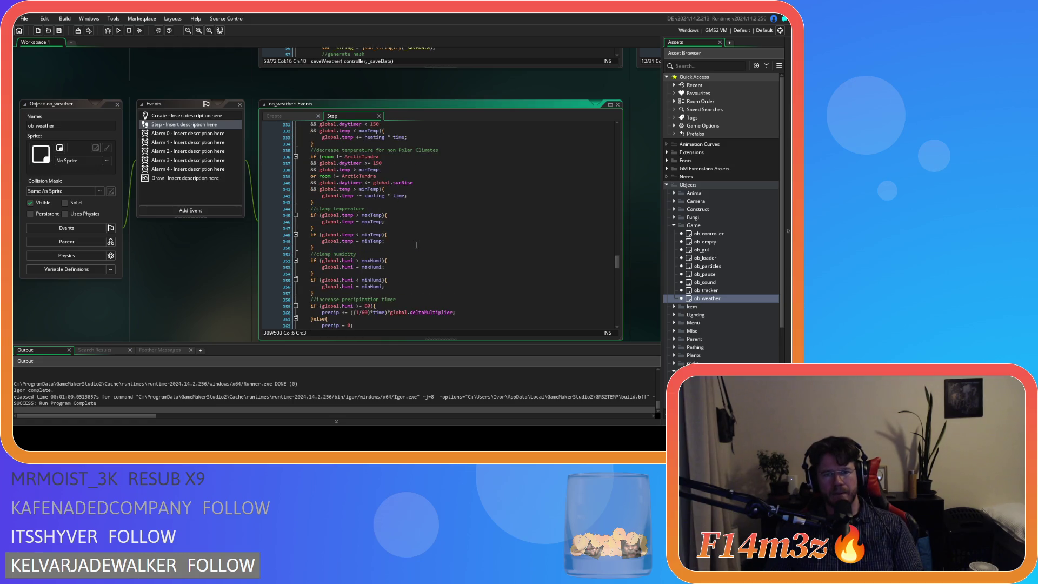
{"action": "scroll", "coordinate": [417, 245], "scroll_direction": "up", "scroll_amount": 2}
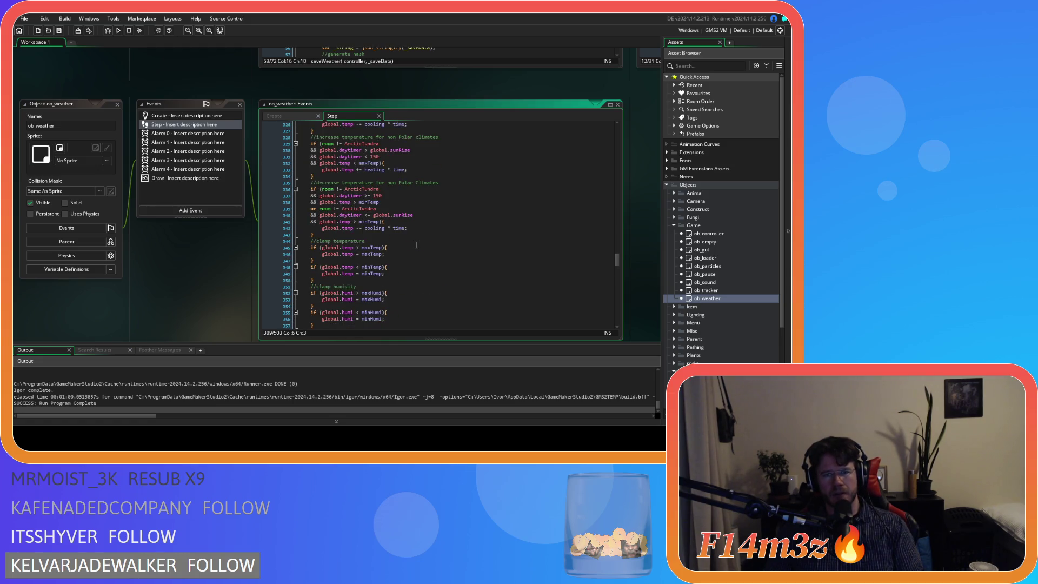
{"action": "scroll", "coordinate": [416, 245], "scroll_direction": "up", "scroll_amount": 2}
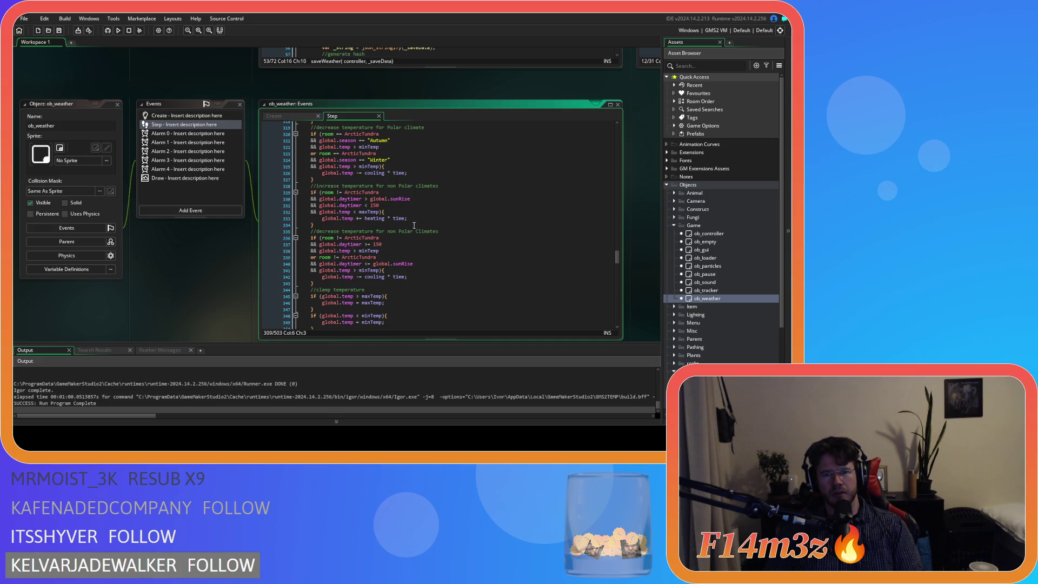
{"action": "left_click", "coordinate": [423, 262]}
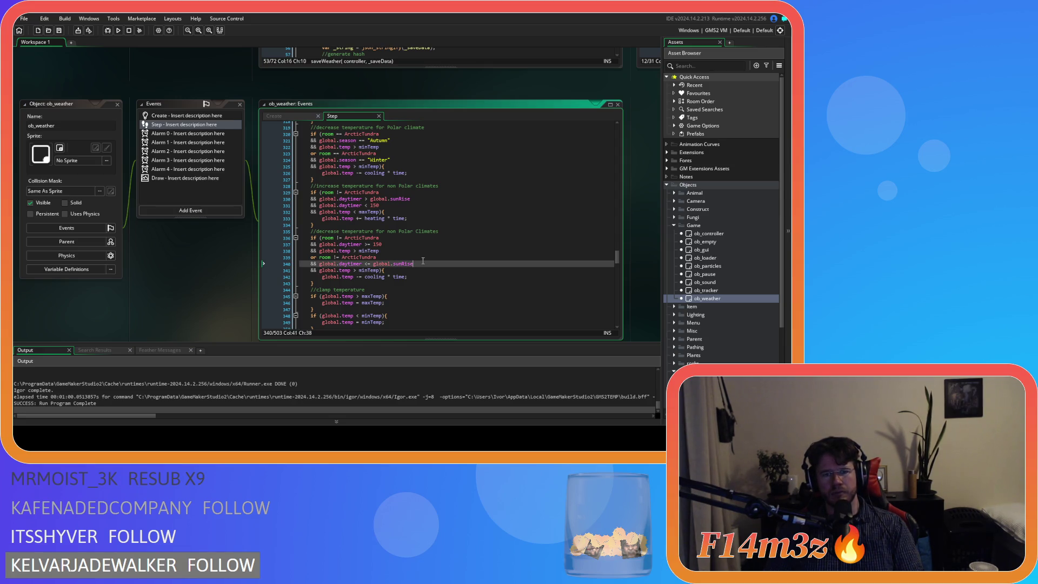
{"action": "scroll", "coordinate": [423, 261], "scroll_direction": "up", "scroll_amount": 2}
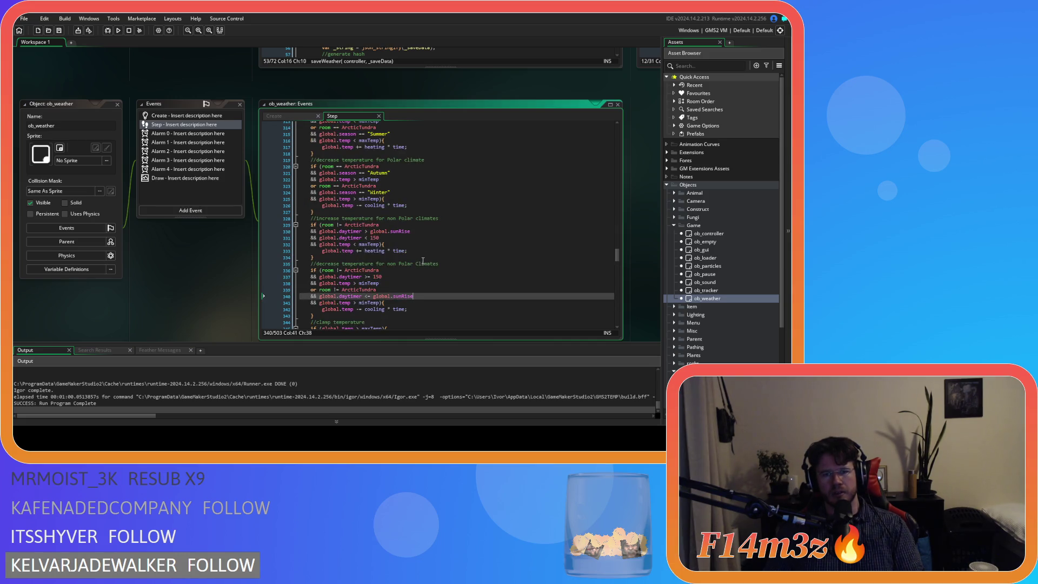
{"action": "scroll", "coordinate": [423, 261], "scroll_direction": "up", "scroll_amount": 5}
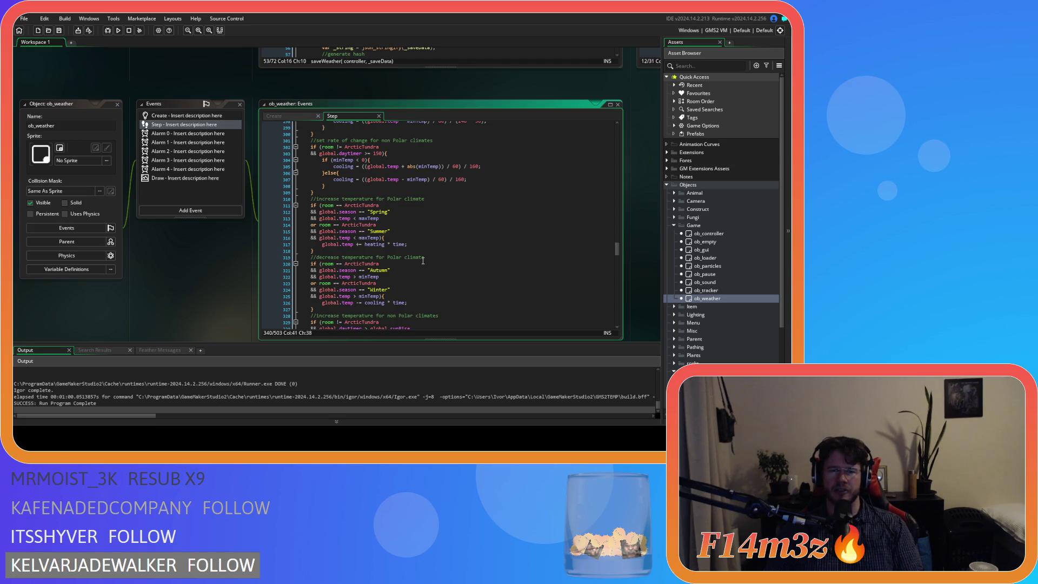
{"action": "scroll", "coordinate": [416, 239], "scroll_direction": "up", "scroll_amount": 2}
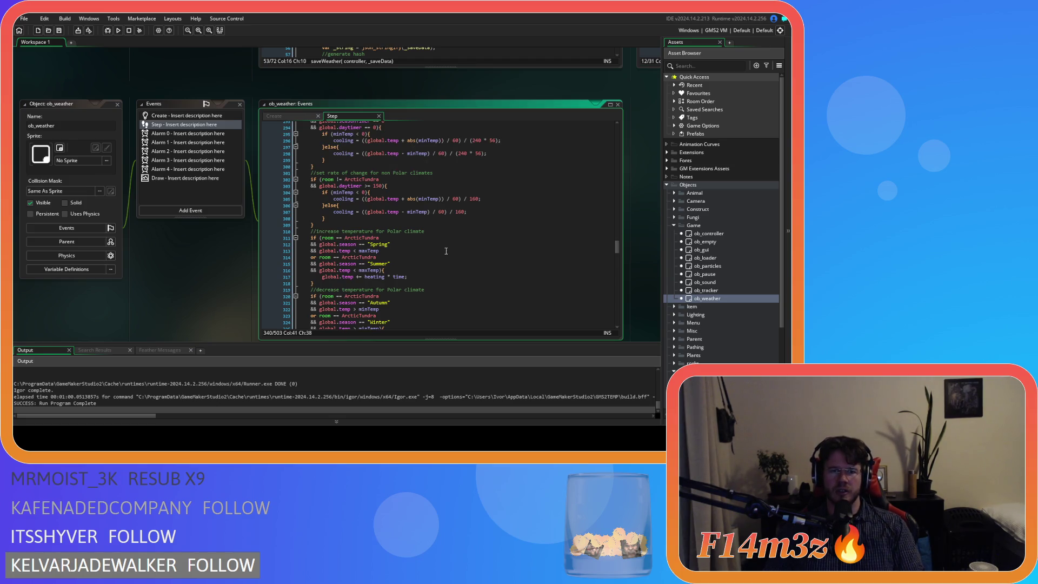
{"action": "left_click_drag", "start_coordinate": [345, 238], "coordinate": [398, 247]}
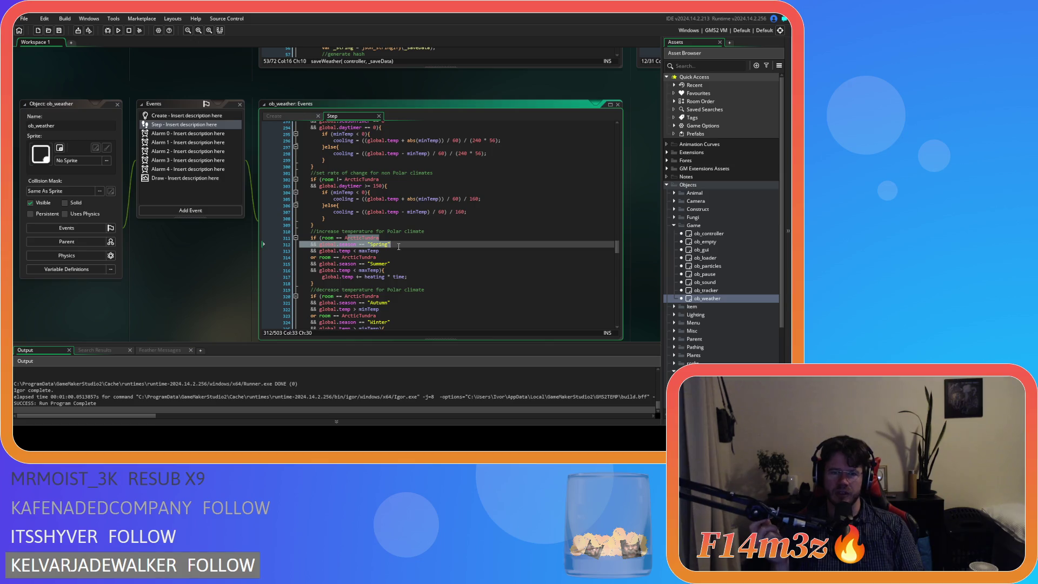
{"action": "scroll", "coordinate": [398, 247], "scroll_direction": "up", "scroll_amount": 3}
{"action": "scroll", "coordinate": [398, 246], "scroll_direction": "up", "scroll_amount": 6}
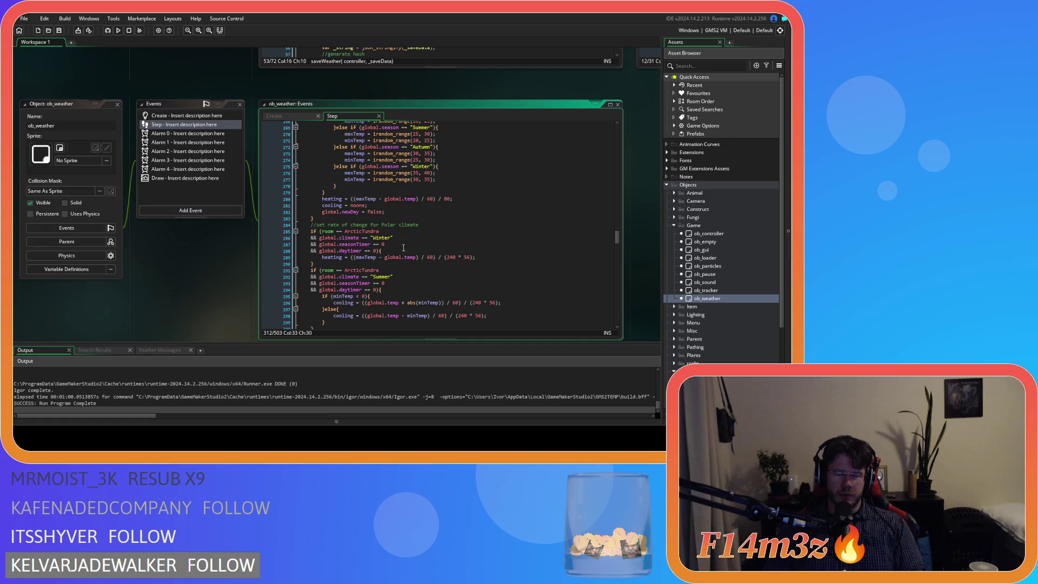
{"action": "scroll", "coordinate": [439, 238], "scroll_direction": "up", "scroll_amount": 3}
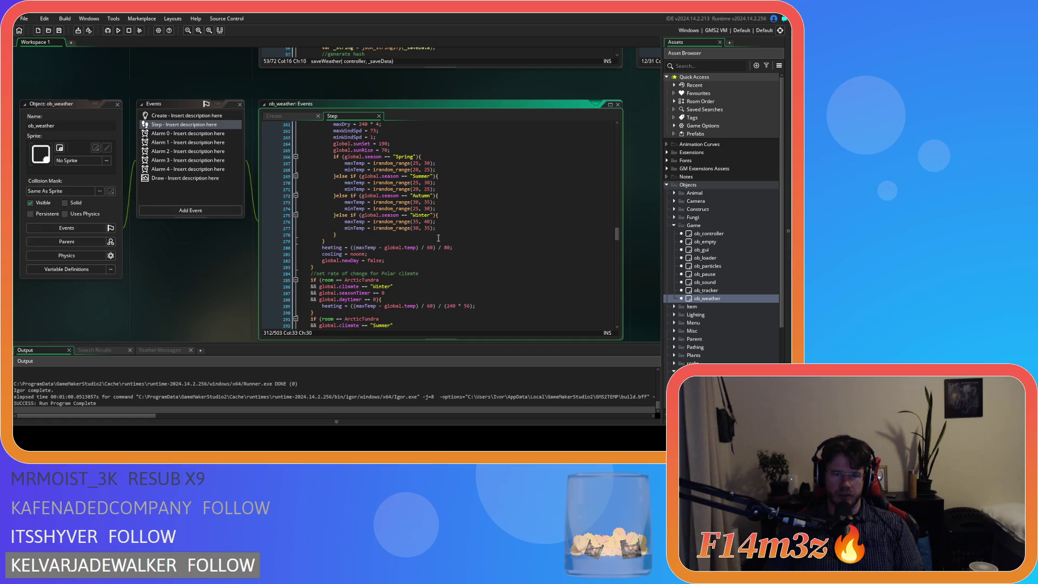
{"action": "scroll", "coordinate": [440, 239], "scroll_direction": "down", "scroll_amount": 3}
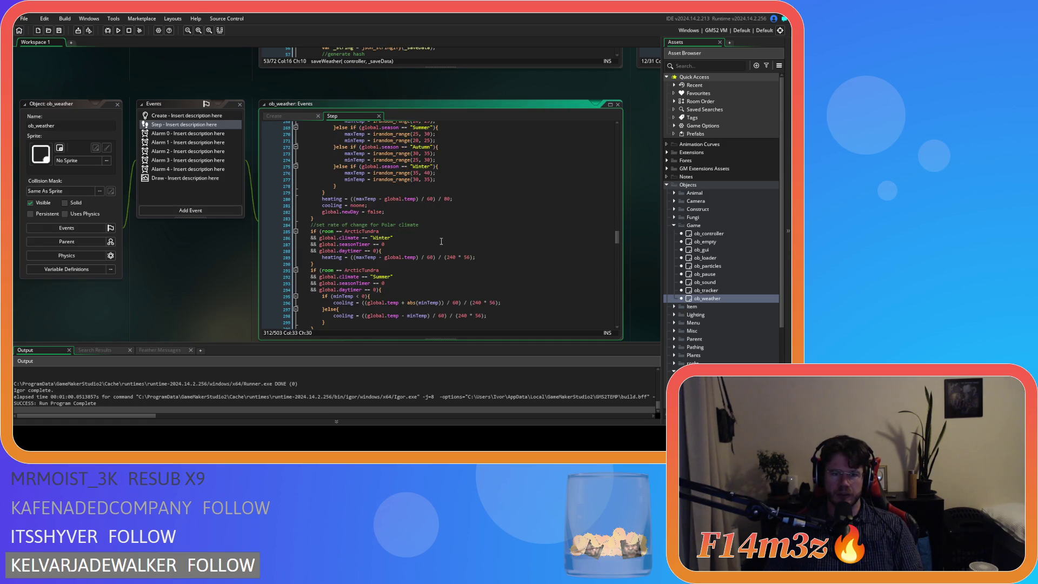
{"action": "scroll", "coordinate": [441, 241], "scroll_direction": "down", "scroll_amount": 3}
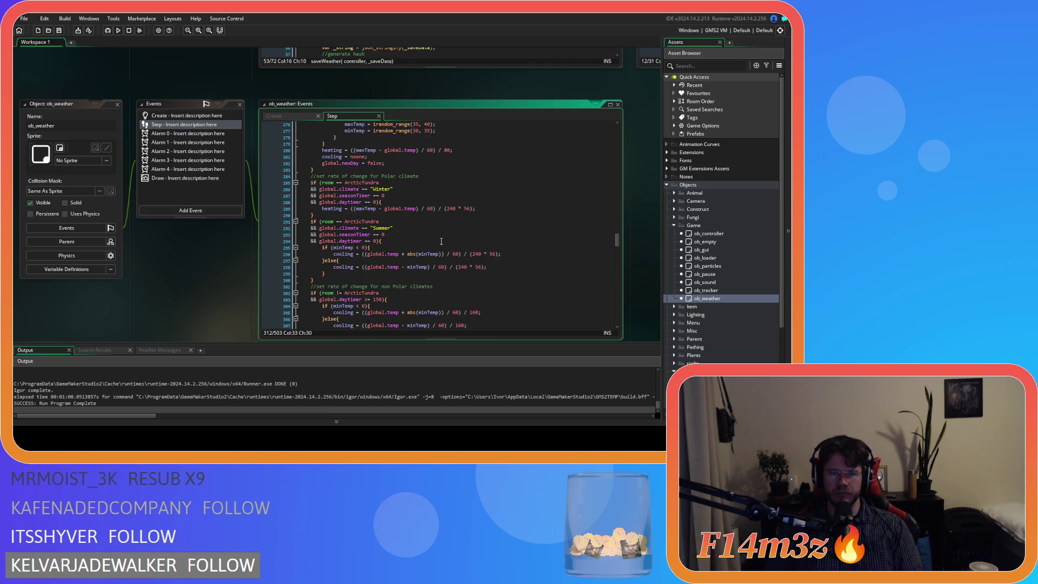
{"action": "scroll", "coordinate": [441, 241], "scroll_direction": "down", "scroll_amount": 1}
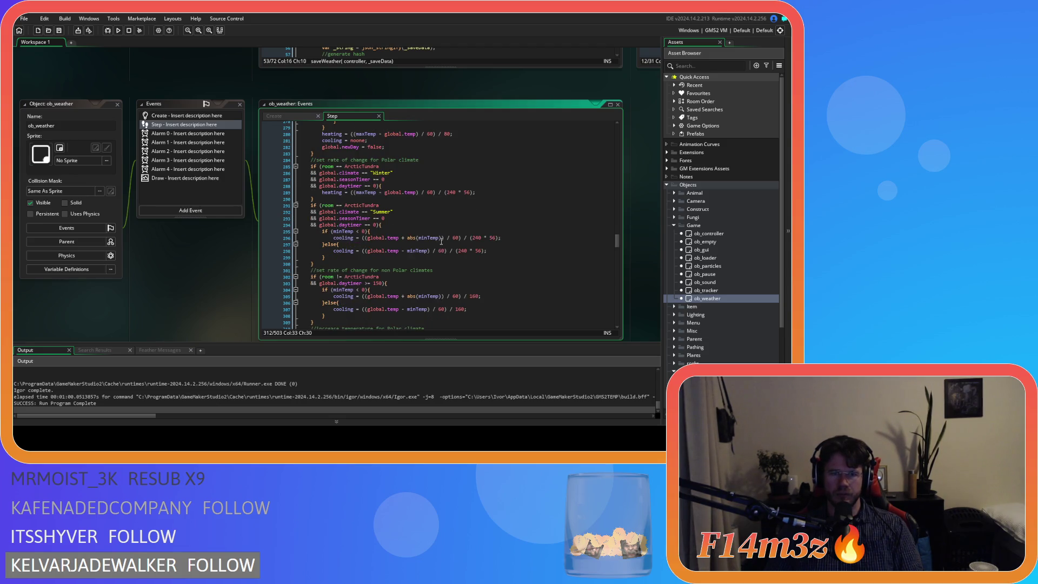
{"action": "scroll", "coordinate": [435, 234], "scroll_direction": "down", "scroll_amount": 4}
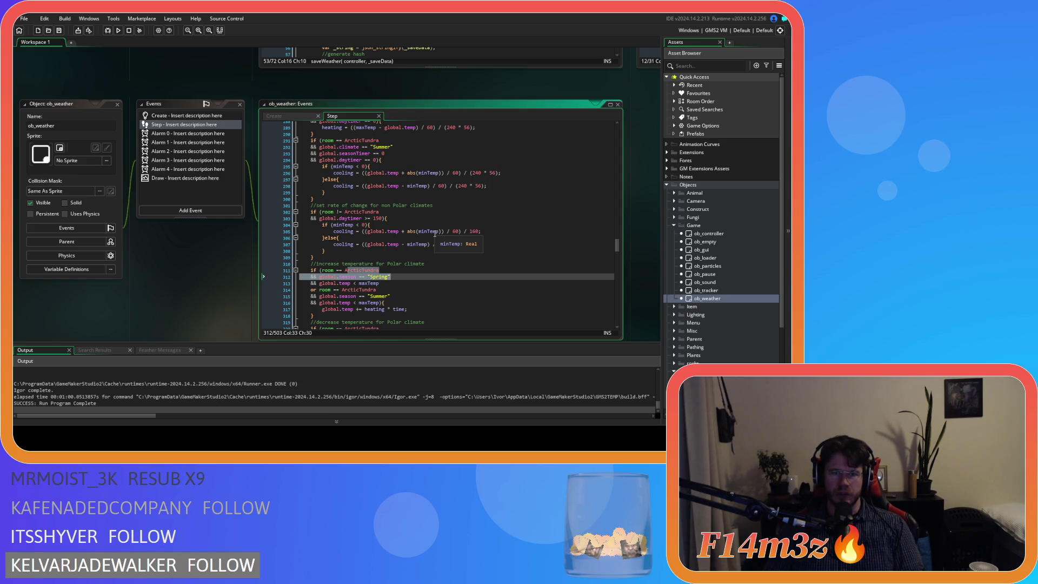
{"action": "left_click", "coordinate": [425, 212]}
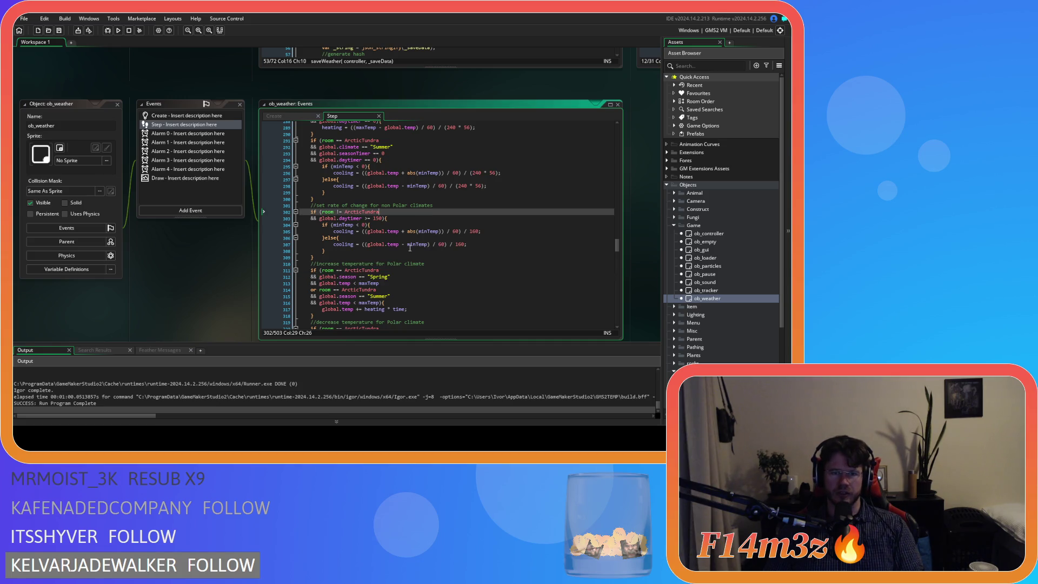
{"action": "left_click", "coordinate": [434, 206]}
{"action": "left_click", "coordinate": [387, 205], "text": "shift"}
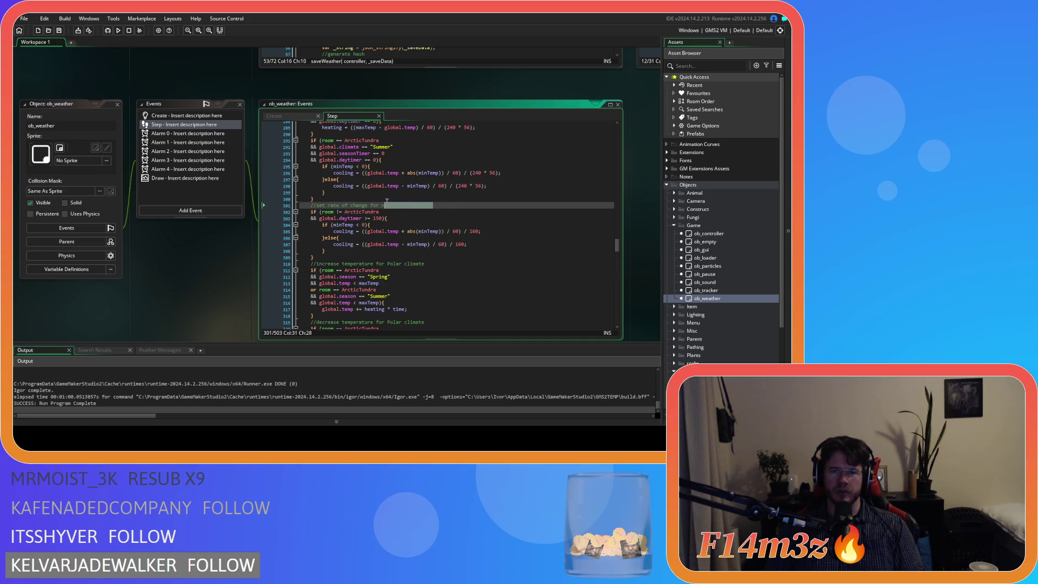
{"action": "left_click", "coordinate": [363, 205], "text": "shift"}
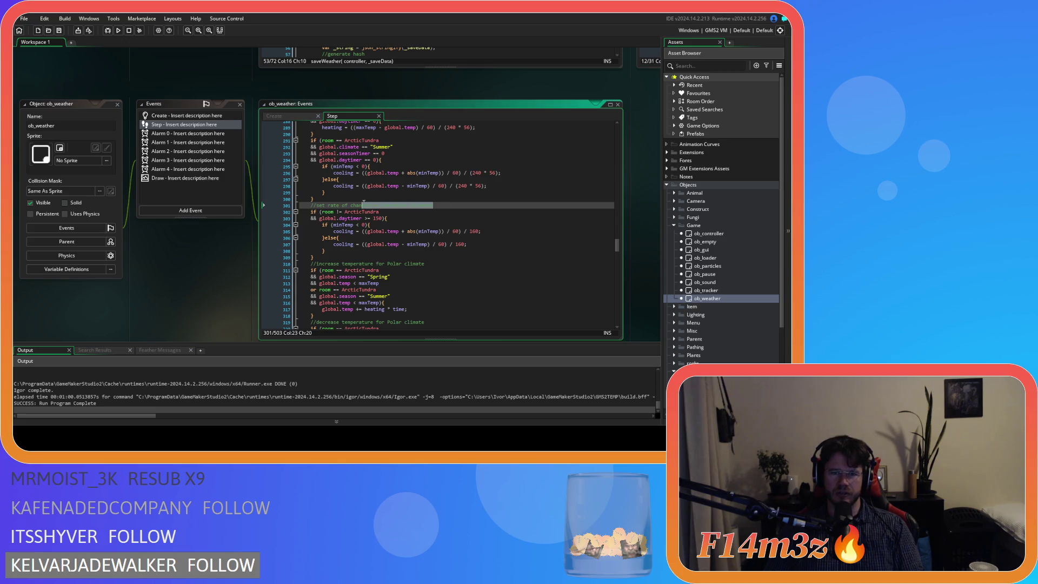
{"action": "left_click", "coordinate": [410, 252]}
{"action": "left_click", "coordinate": [416, 258]}
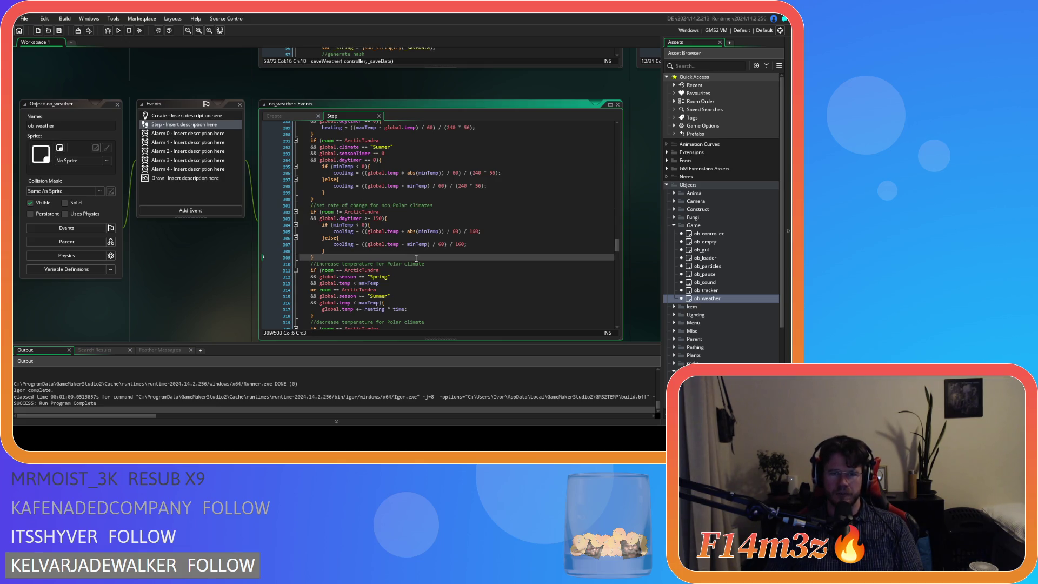
{"action": "scroll", "coordinate": [416, 258], "scroll_direction": "down", "scroll_amount": 3}
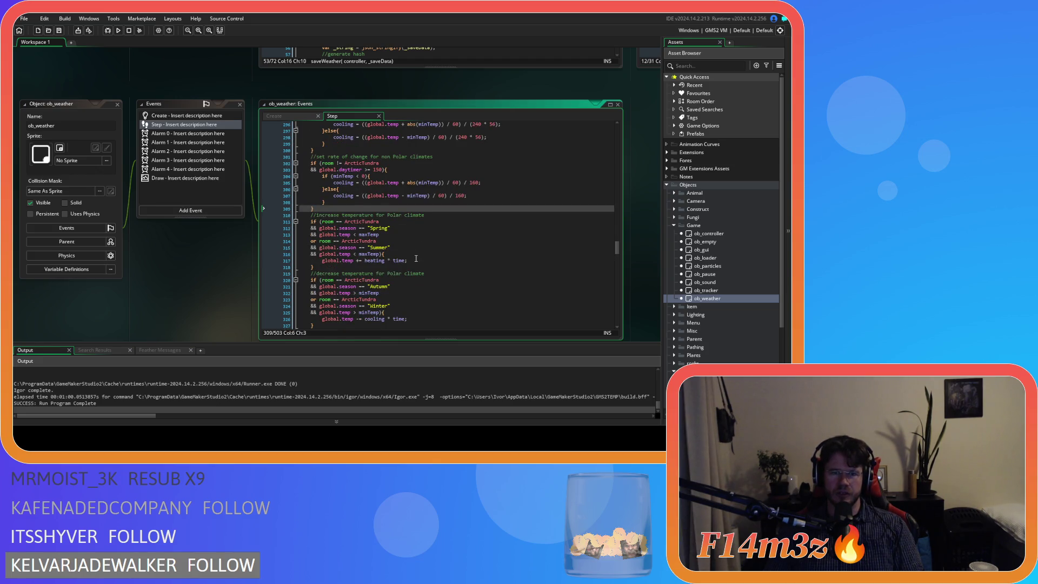
{"action": "scroll", "coordinate": [416, 259], "scroll_direction": "down", "scroll_amount": 1}
{"action": "scroll", "coordinate": [417, 258], "scroll_direction": "down", "scroll_amount": 4}
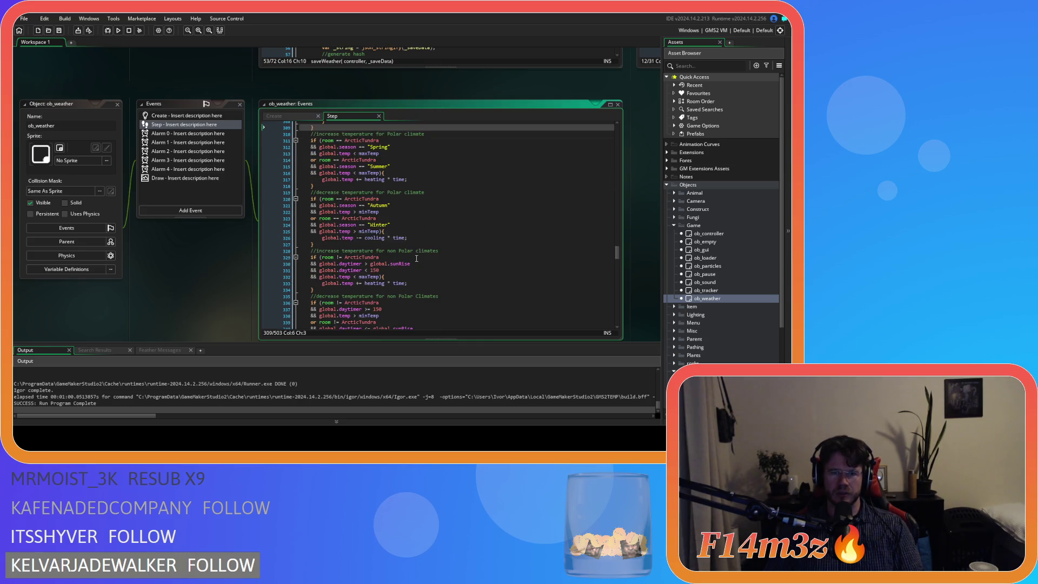
{"action": "scroll", "coordinate": [417, 258], "scroll_direction": "down", "scroll_amount": 2}
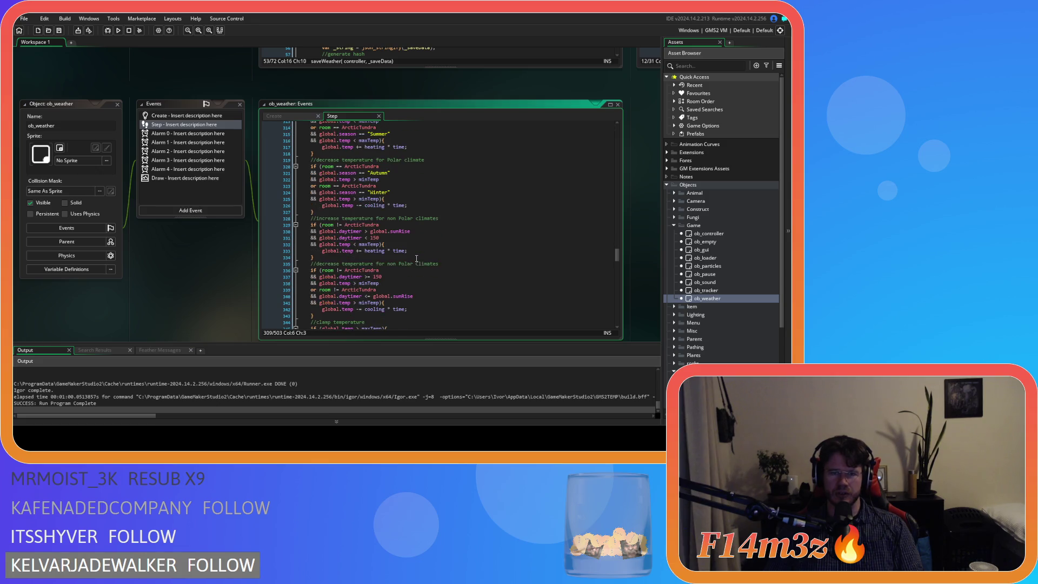
{"action": "scroll", "coordinate": [416, 259], "scroll_direction": "down", "scroll_amount": 1}
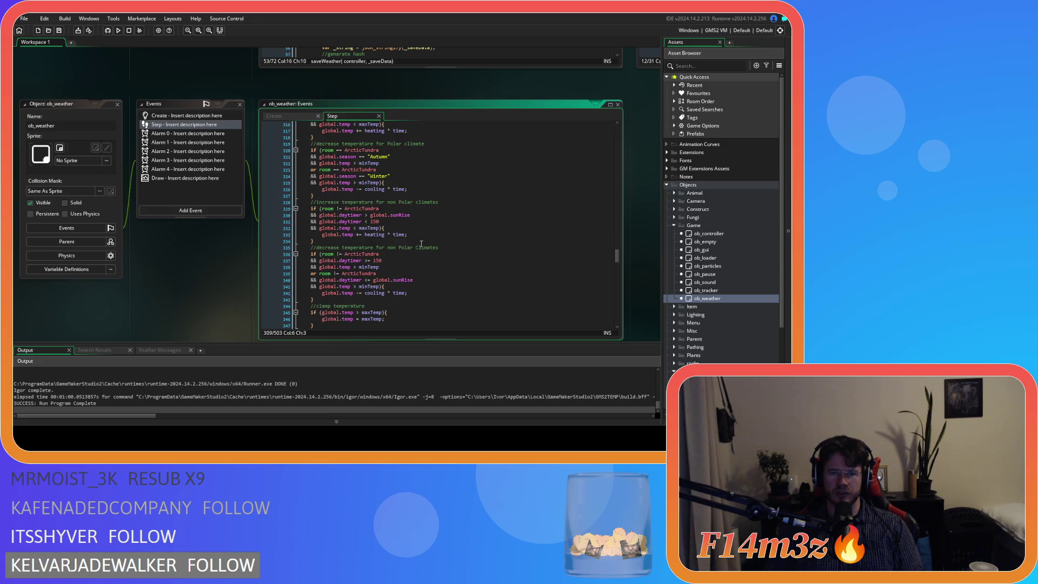
{"action": "scroll", "coordinate": [422, 241], "scroll_direction": "down", "scroll_amount": 2}
{"action": "left_click", "coordinate": [430, 238]}
{"action": "scroll", "coordinate": [430, 239], "scroll_direction": "up", "scroll_amount": 1}
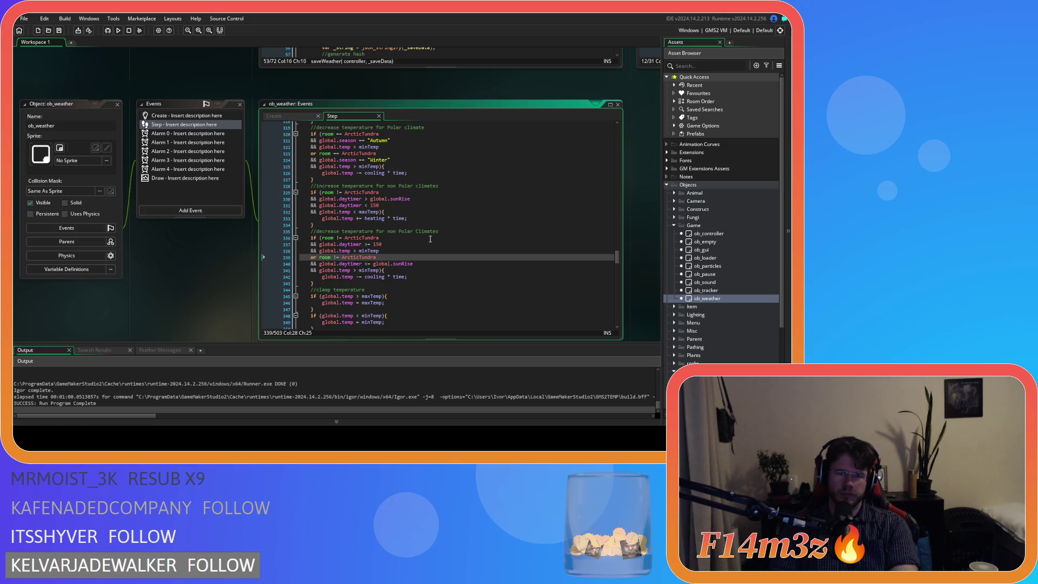
{"action": "scroll", "coordinate": [433, 236], "scroll_direction": "up", "scroll_amount": 5}
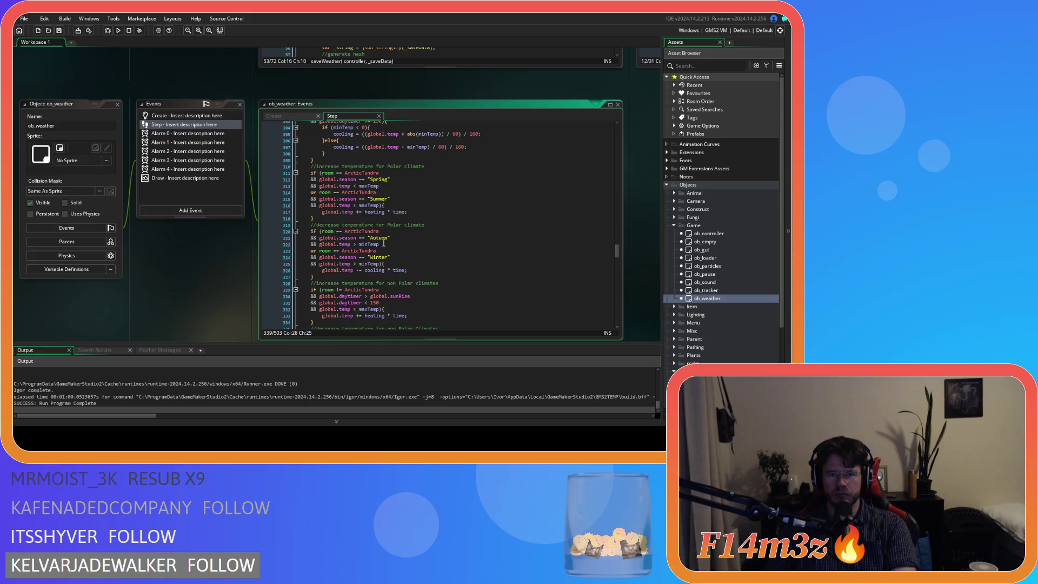
{"action": "scroll", "coordinate": [437, 234], "scroll_direction": "up", "scroll_amount": 6}
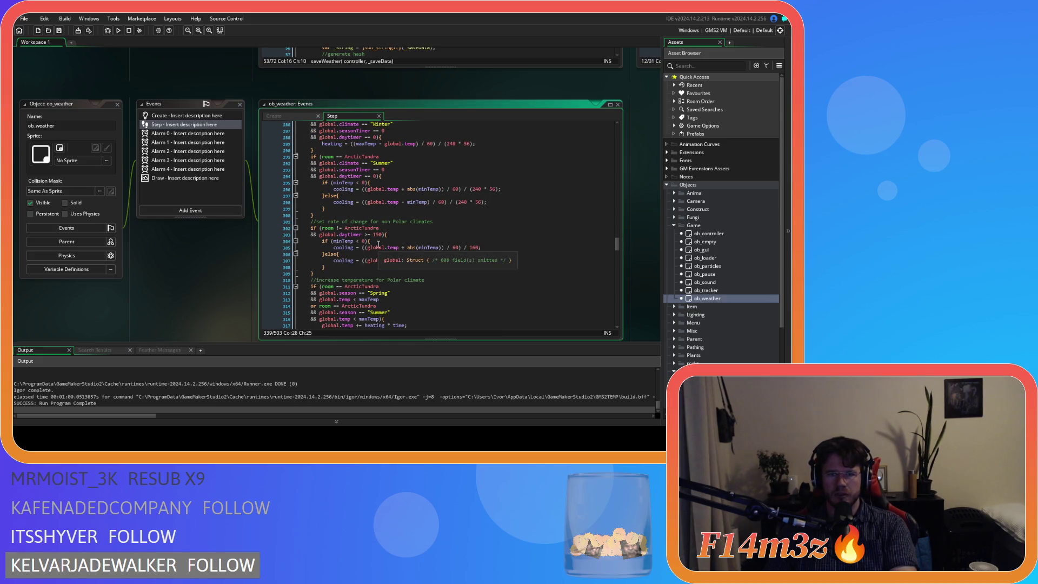
{"action": "scroll", "coordinate": [379, 244], "scroll_direction": "up", "scroll_amount": 3}
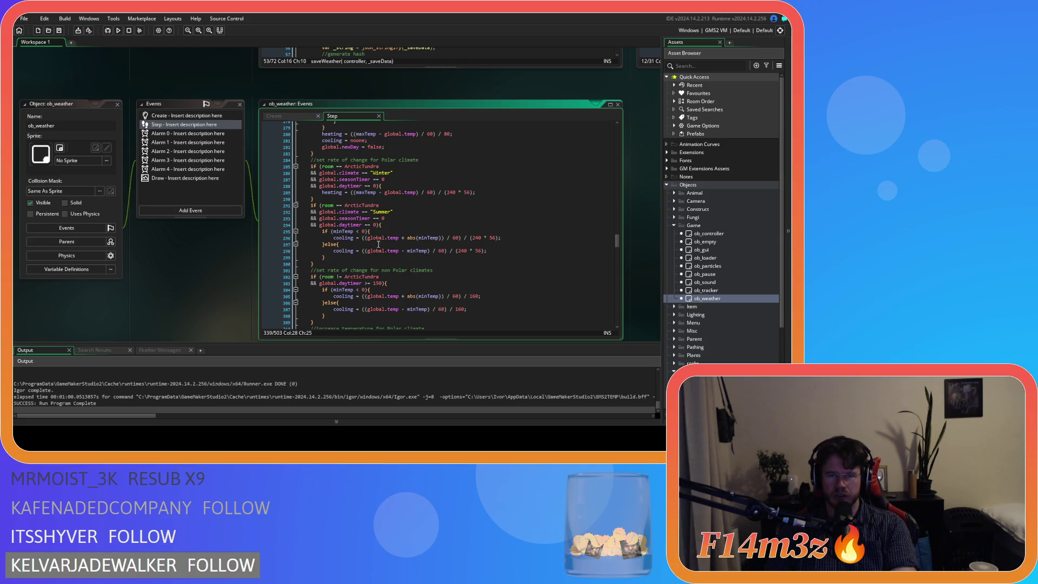
{"action": "left_click", "coordinate": [420, 168]}
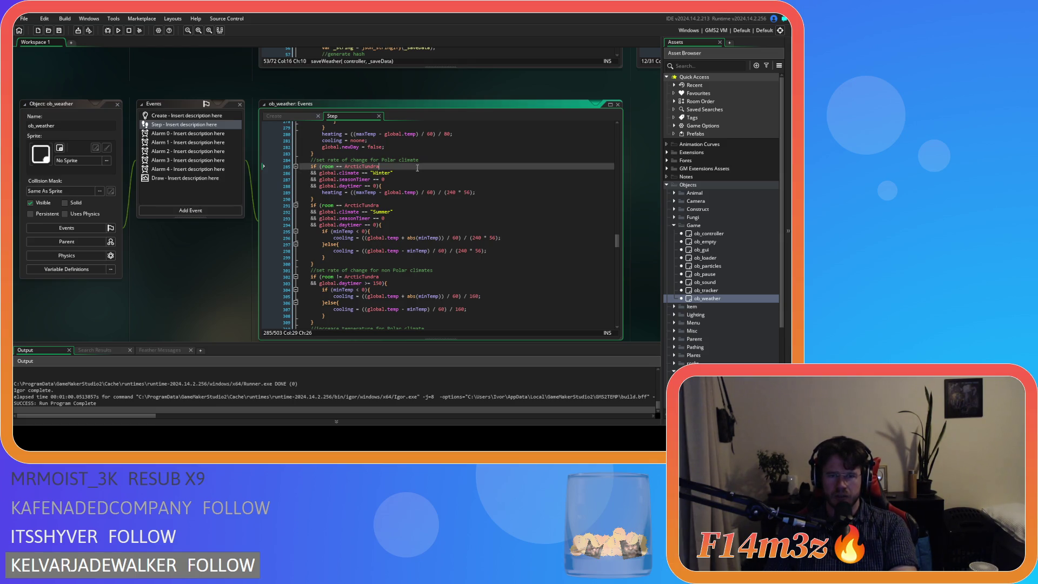
{"action": "left_click", "coordinate": [431, 206]}
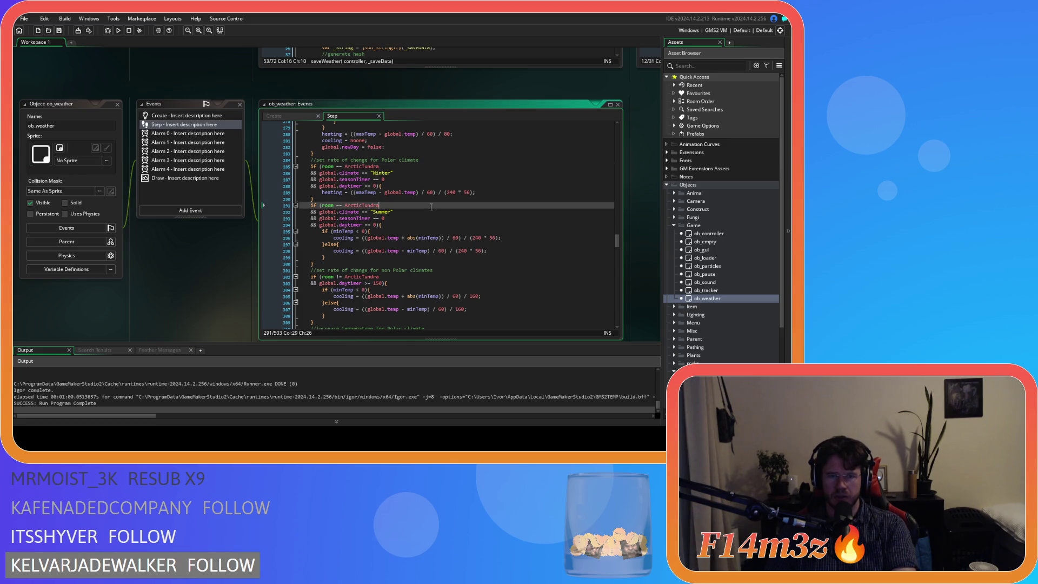
{"action": "scroll", "coordinate": [495, 259], "scroll_direction": "down", "scroll_amount": 2}
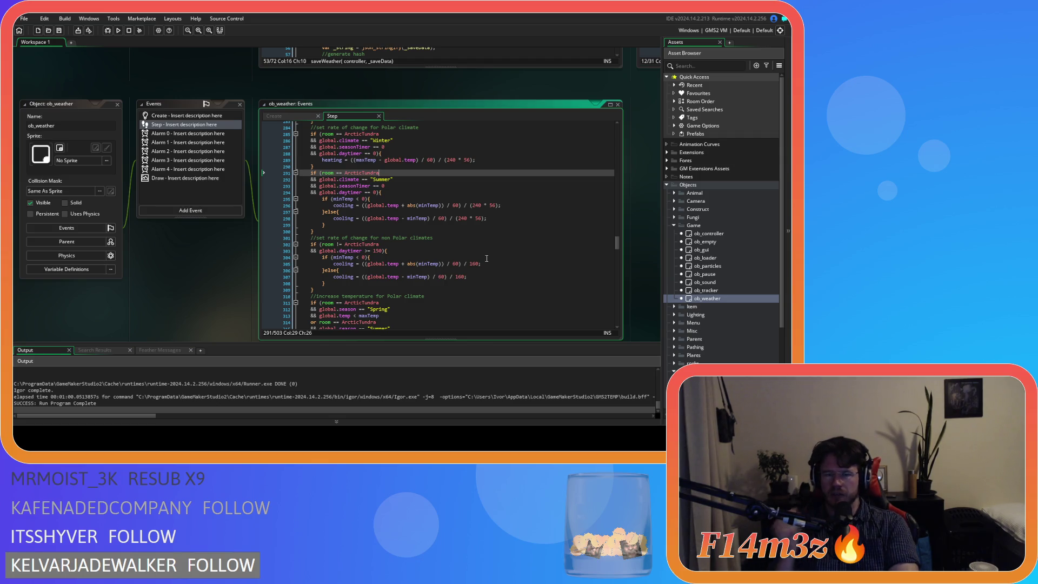
- Inspect the 160 cooling divisor and 150 daytimer threshold, then bring up the Create event code
{"action": "left_click", "coordinate": [471, 263]}
{"action": "double_click", "coordinate": [471, 264]}
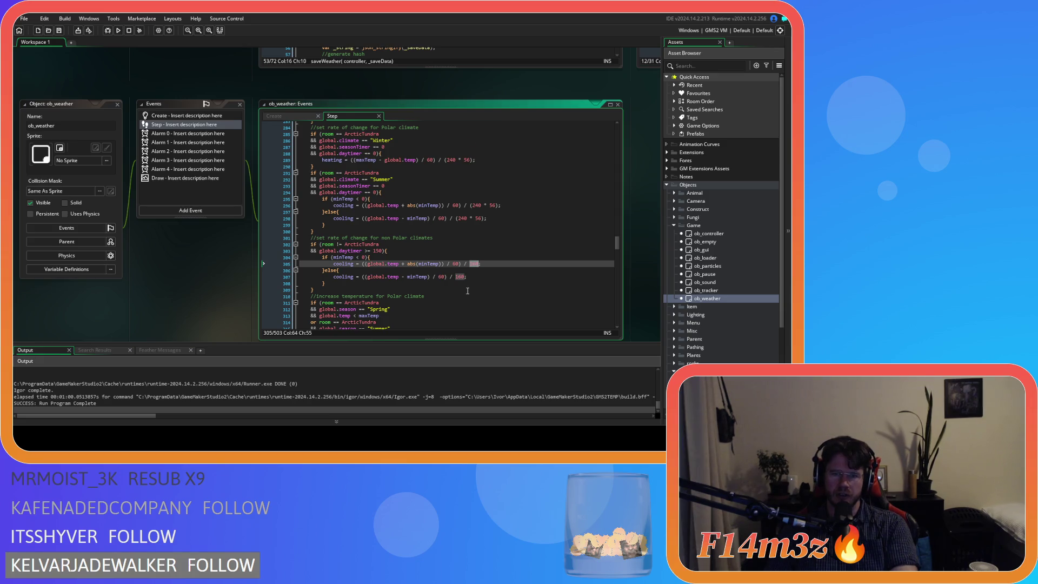
{"action": "scroll", "coordinate": [467, 290], "scroll_direction": "down", "scroll_amount": 2}
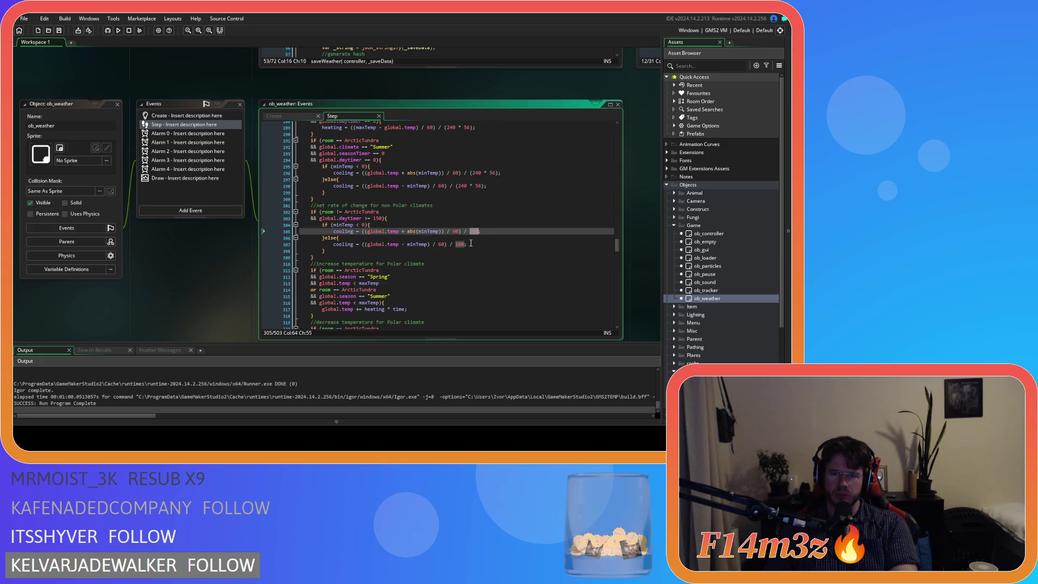
{"action": "left_click", "coordinate": [484, 244]}
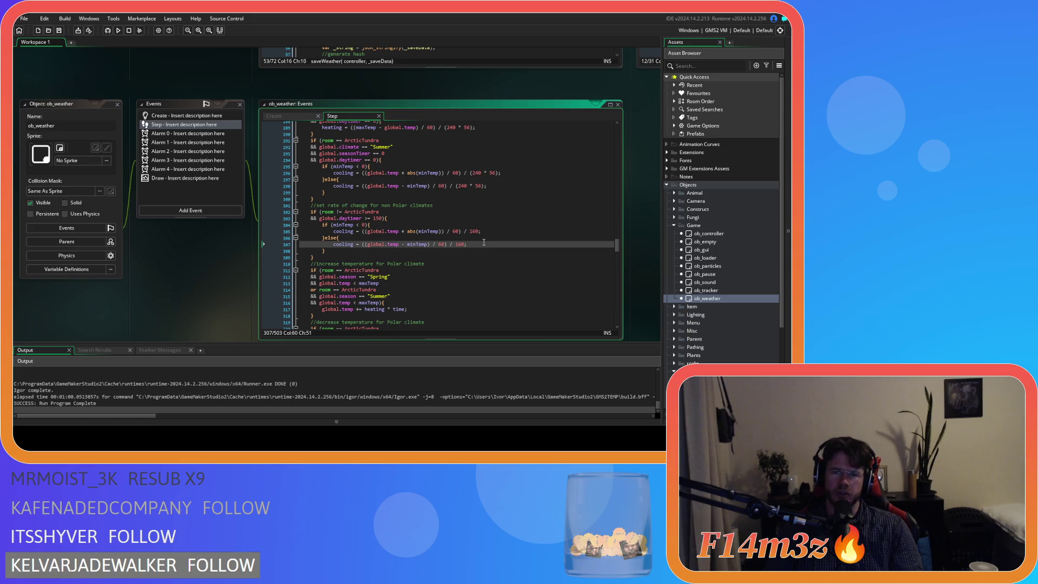
{"action": "left_click", "coordinate": [379, 217]}
{"action": "double_click", "coordinate": [379, 218]}
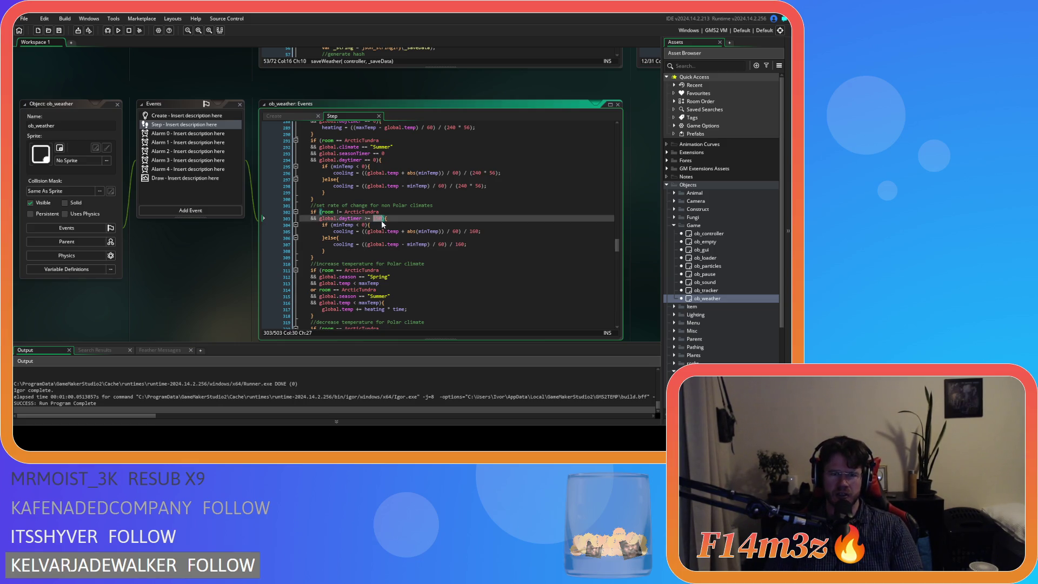
{"action": "left_click", "coordinate": [474, 231]}
{"action": "left_click", "coordinate": [481, 244]}
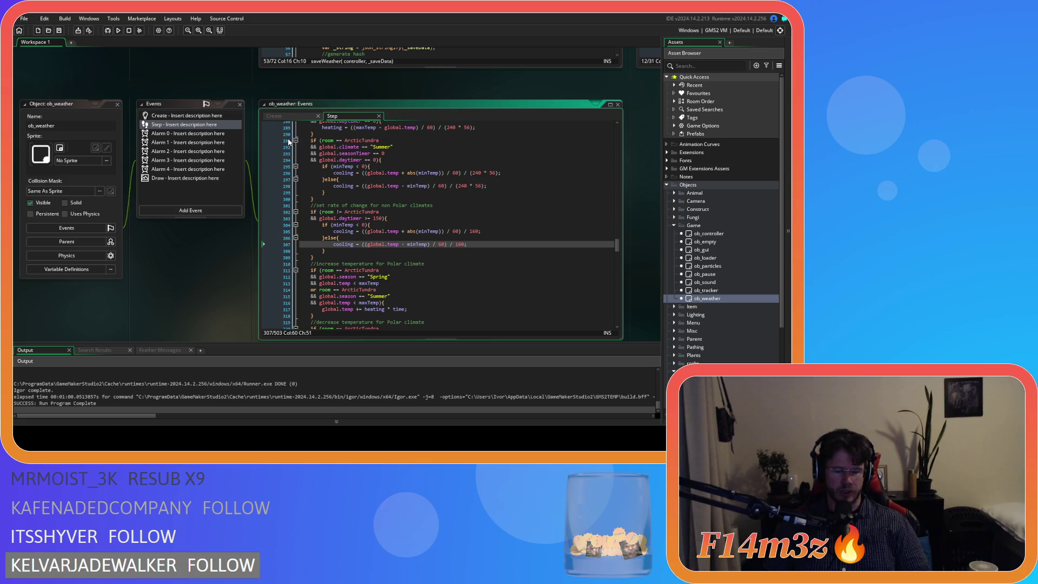
{"action": "left_click", "coordinate": [288, 117]}
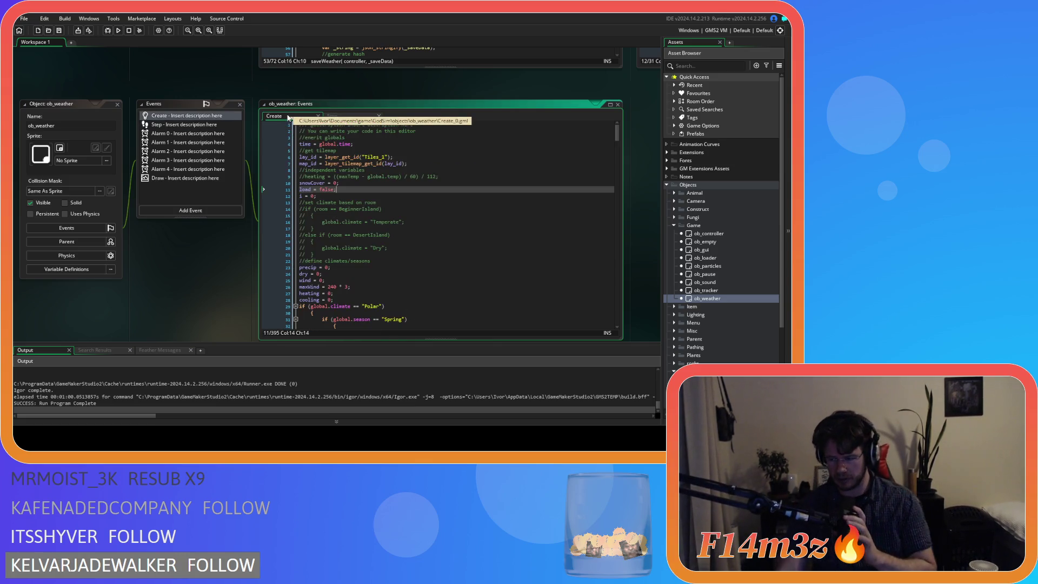
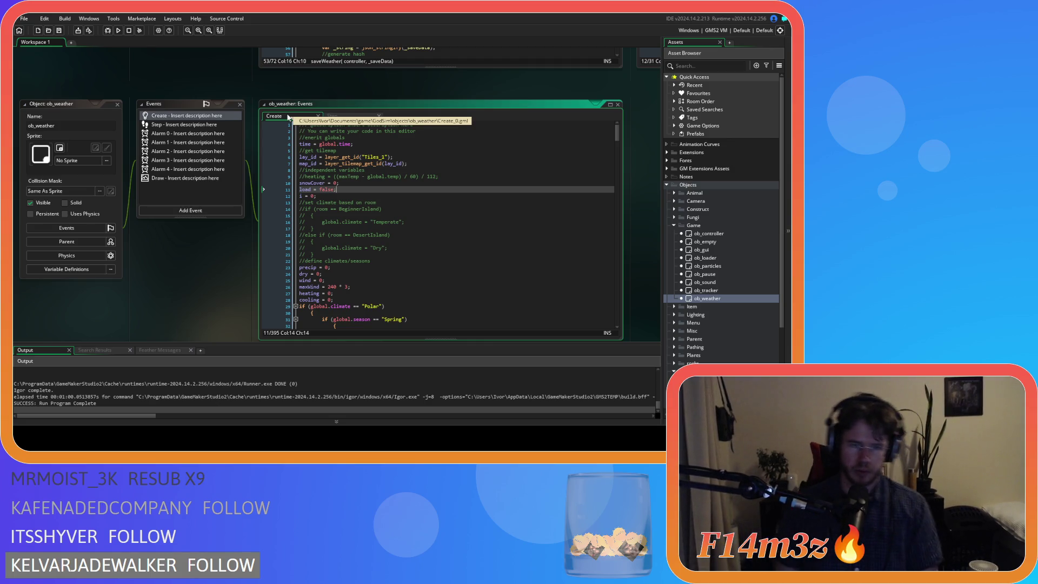
- Review ob_weather's Create code for the Polar Spring weather globals, then expand the Lighting asset folder
{"action": "left_click", "coordinate": [466, 203]}
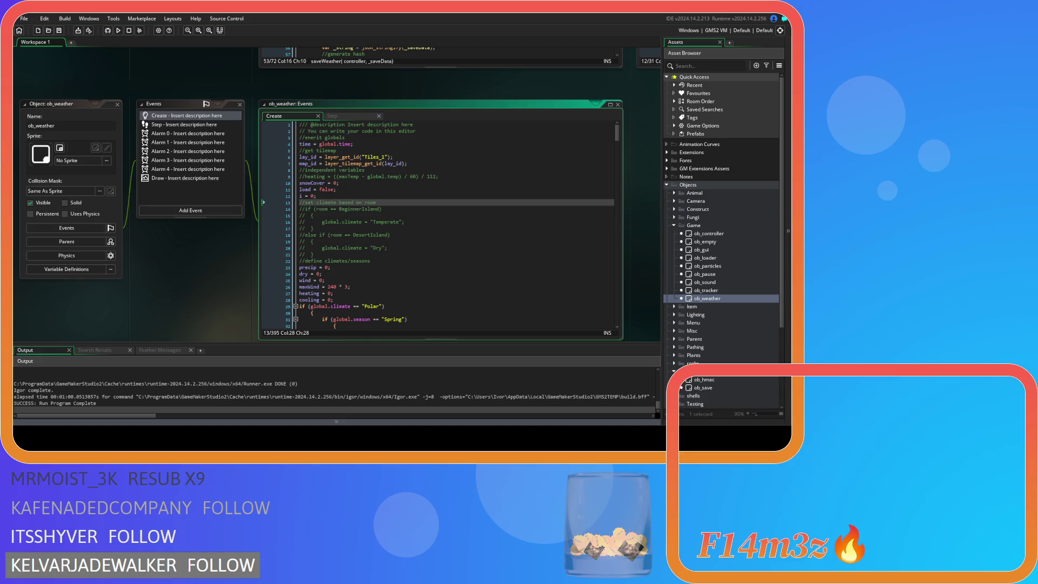
{"action": "left_click", "coordinate": [313, 215]}
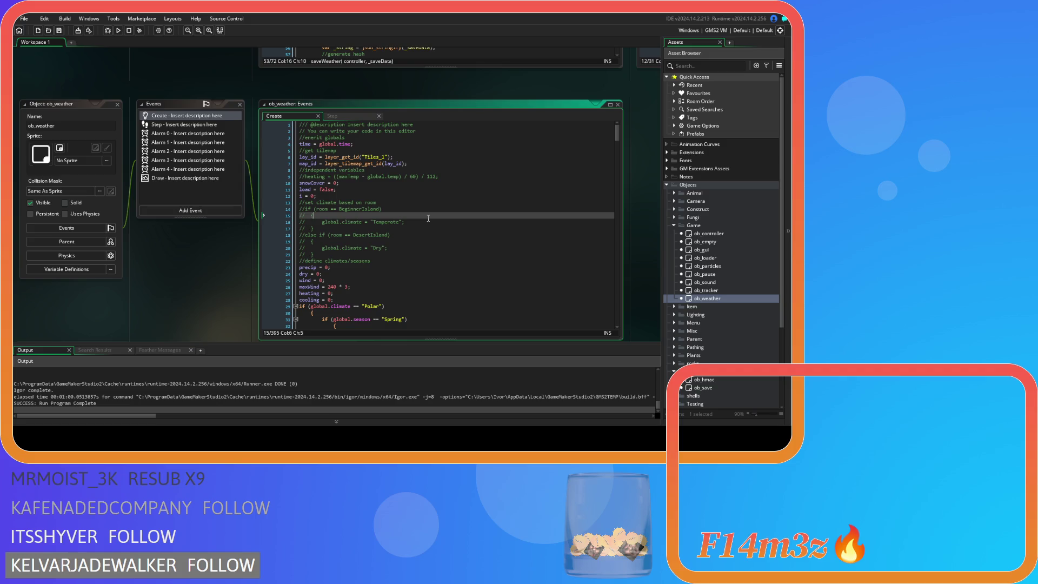
{"action": "scroll", "coordinate": [428, 219], "scroll_direction": "down", "scroll_amount": 5}
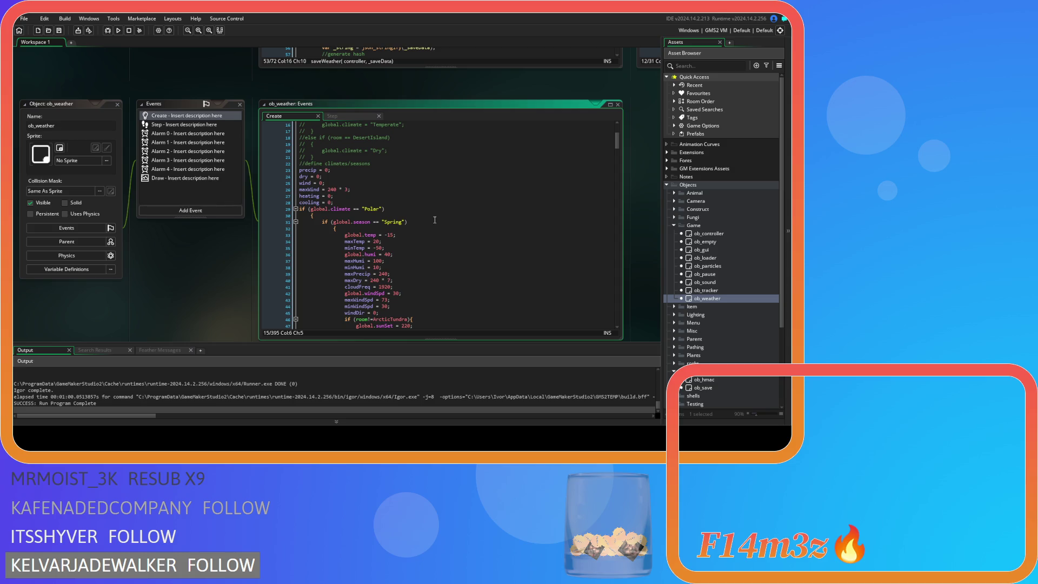
{"action": "scroll", "coordinate": [435, 220], "scroll_direction": "up", "scroll_amount": 5}
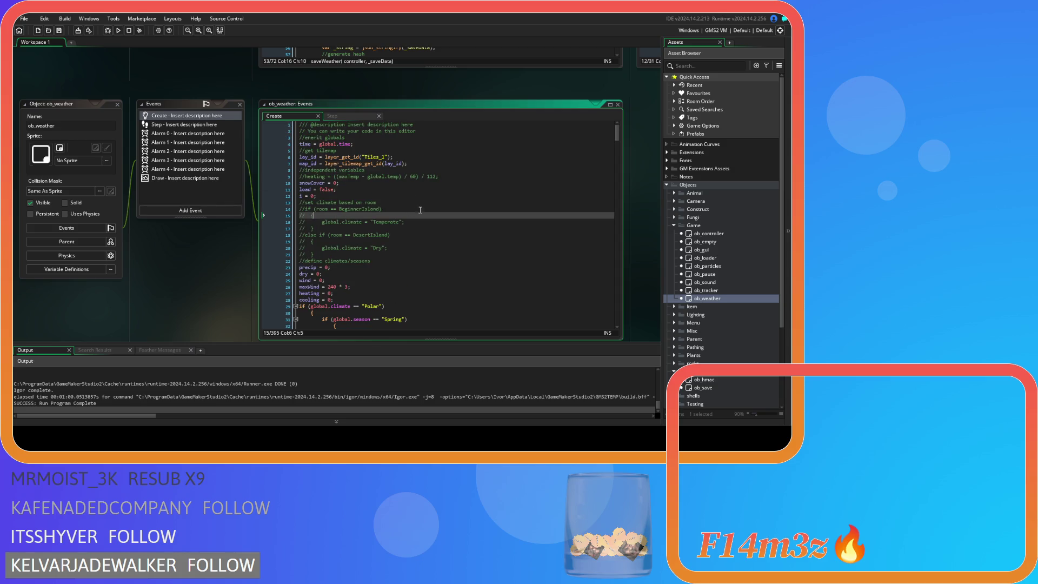
{"action": "left_click", "coordinate": [679, 314]}
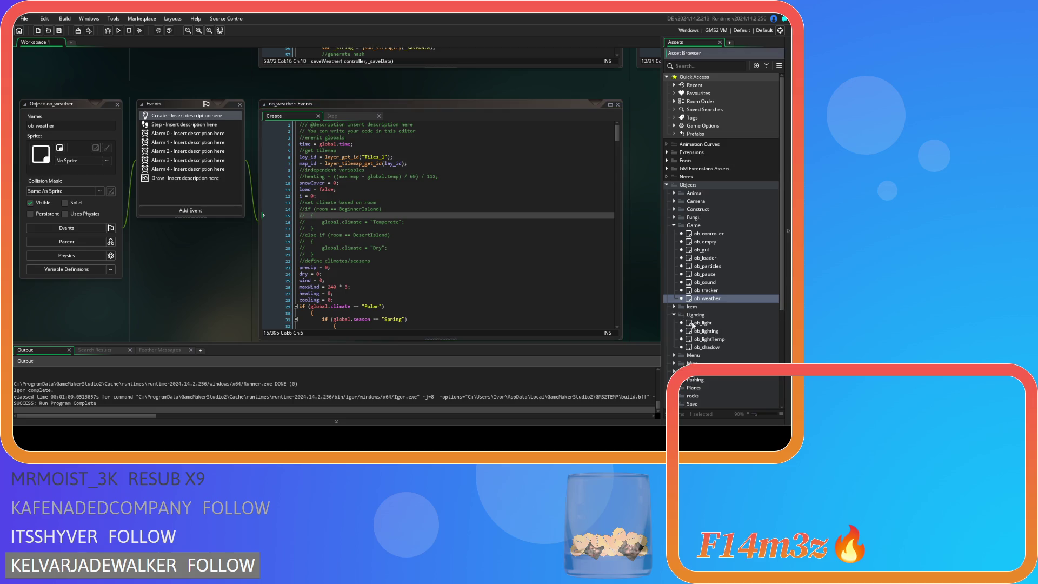
- Open the ob_lighting object's Create event code
{"action": "left_click", "coordinate": [722, 331]}
{"action": "double_click", "coordinate": [723, 331]}
{"action": "left_click", "coordinate": [171, 116]}
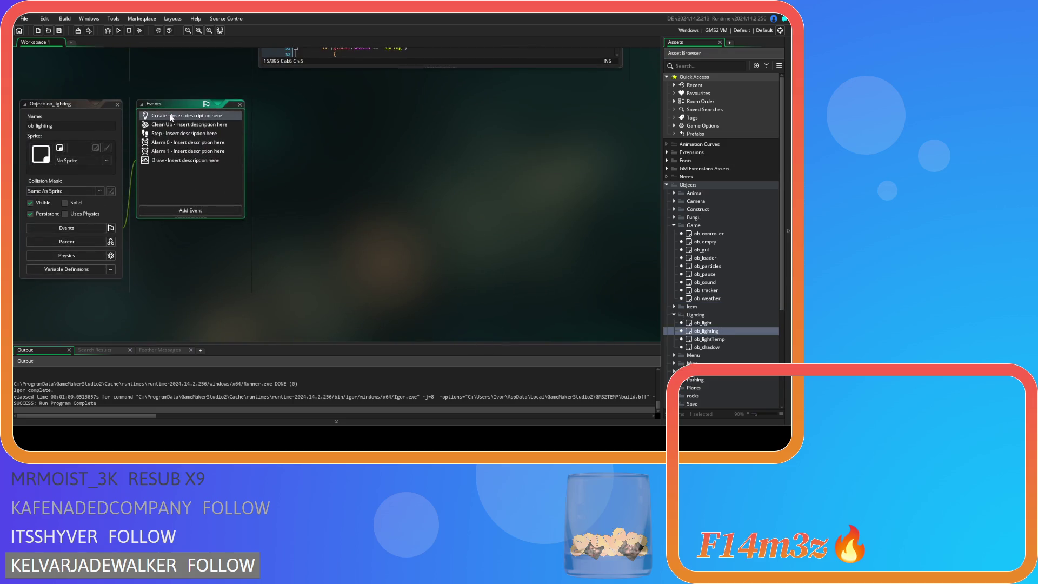
- Select dayLength on line 14 and start a project-wide search for it
{"action": "left_click", "coordinate": [379, 209]}
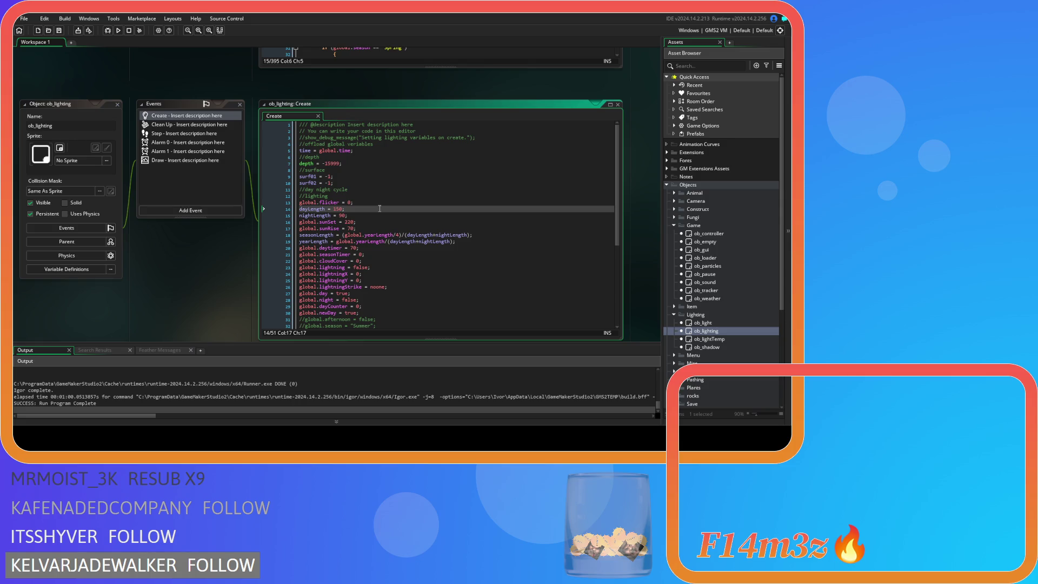
{"action": "double_click", "coordinate": [320, 209]}
{"action": "key", "text": "ctrl+shift+f"}
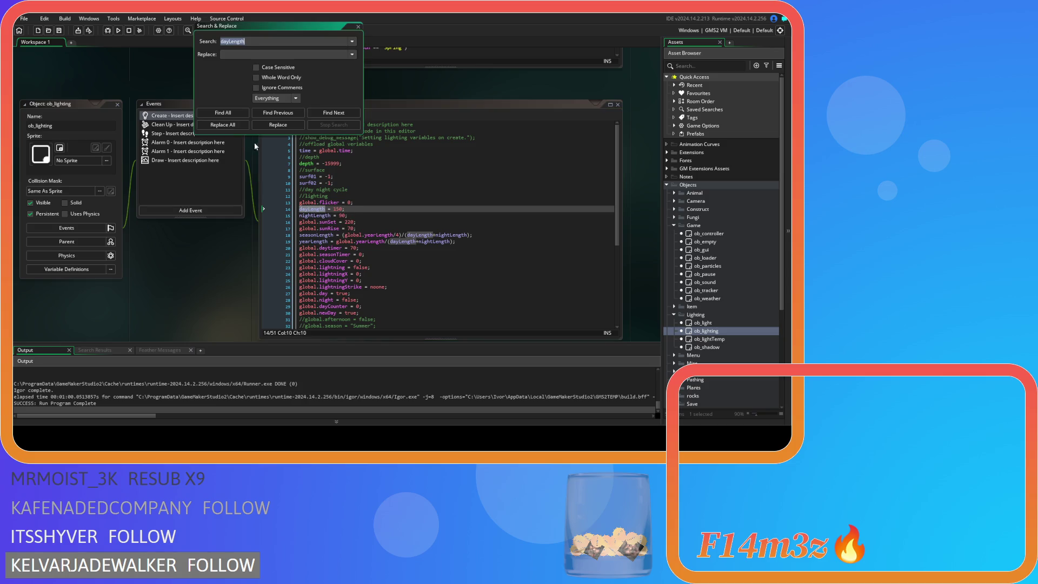
- Find all four dayLength matches in ob_lighting Create and Step, then close the search window
{"action": "left_click", "coordinate": [223, 112]}
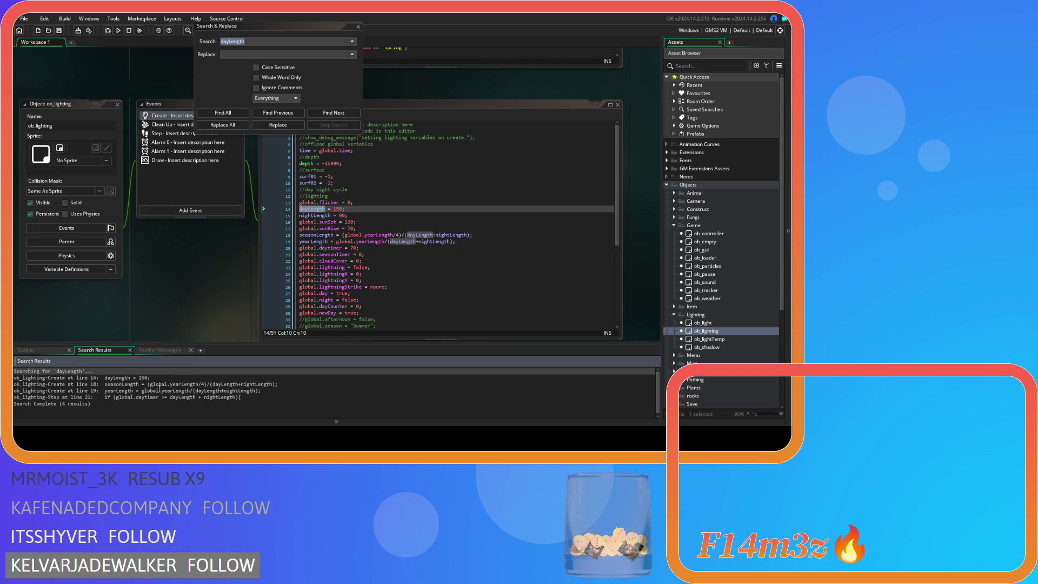
{"action": "left_click", "coordinate": [360, 26]}
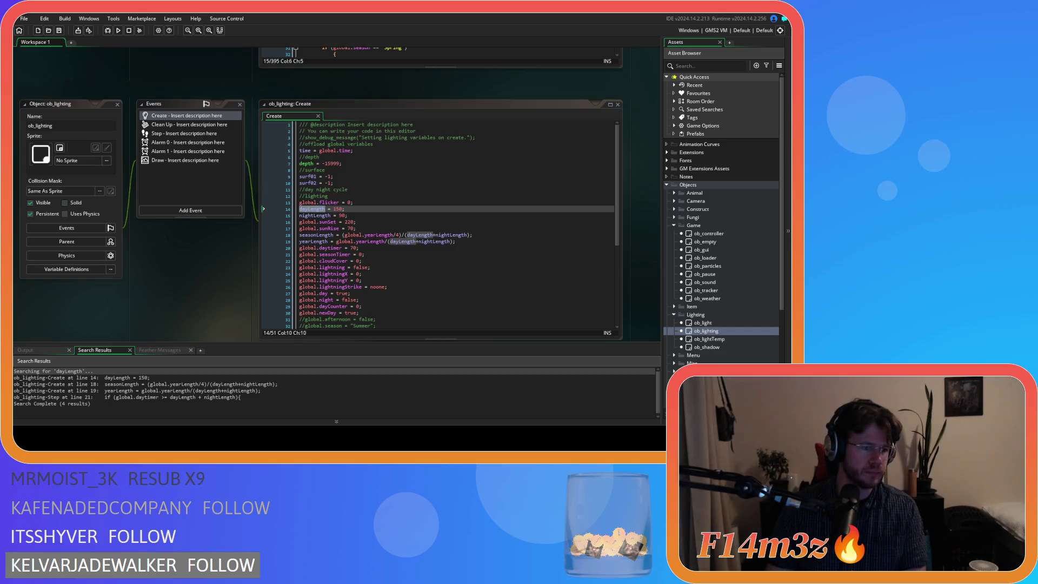
- Select global.yearLength on line 19 of ob_lighting Create and search the project for it
{"action": "left_click", "coordinate": [373, 248]}
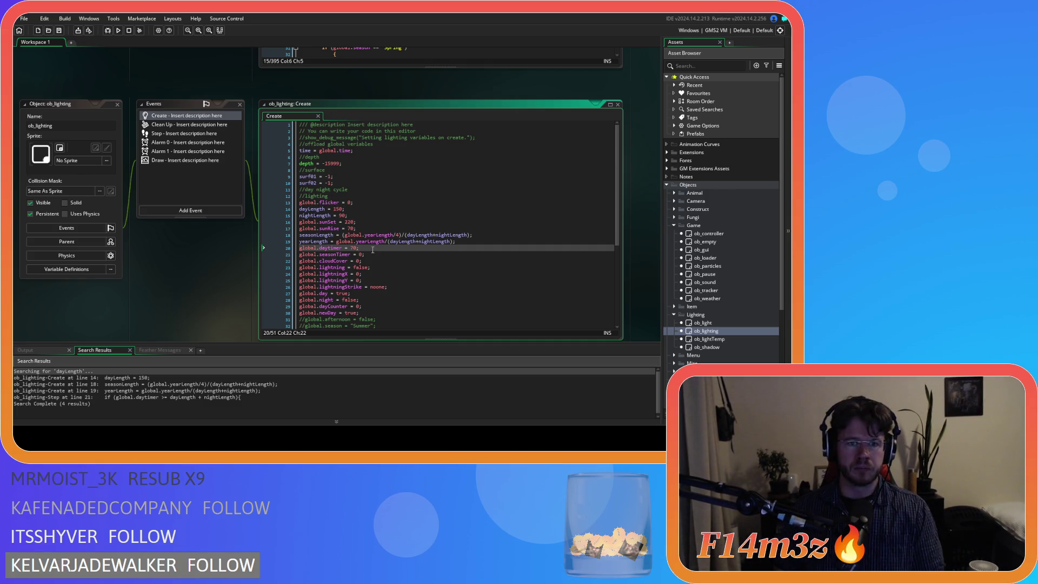
{"action": "left_click", "coordinate": [388, 214]}
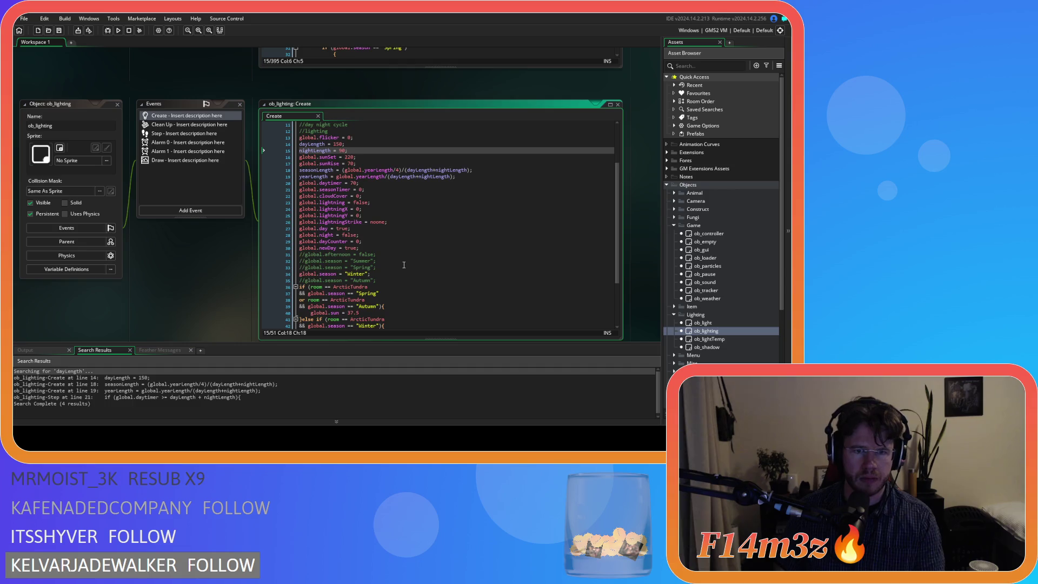
{"action": "left_click_drag", "start_coordinate": [383, 242], "coordinate": [337, 244]}
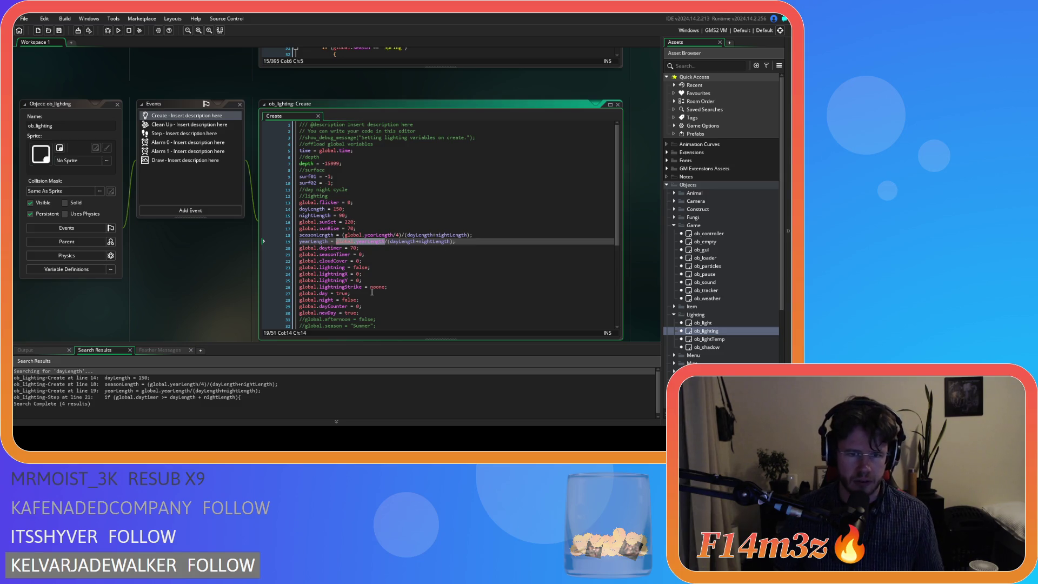
{"action": "key", "text": "ctrl+shift+f"}
- List every global.yearLength use and open sc_attributes at line 215, where it equals 13440
{"action": "left_click", "coordinate": [222, 113]}
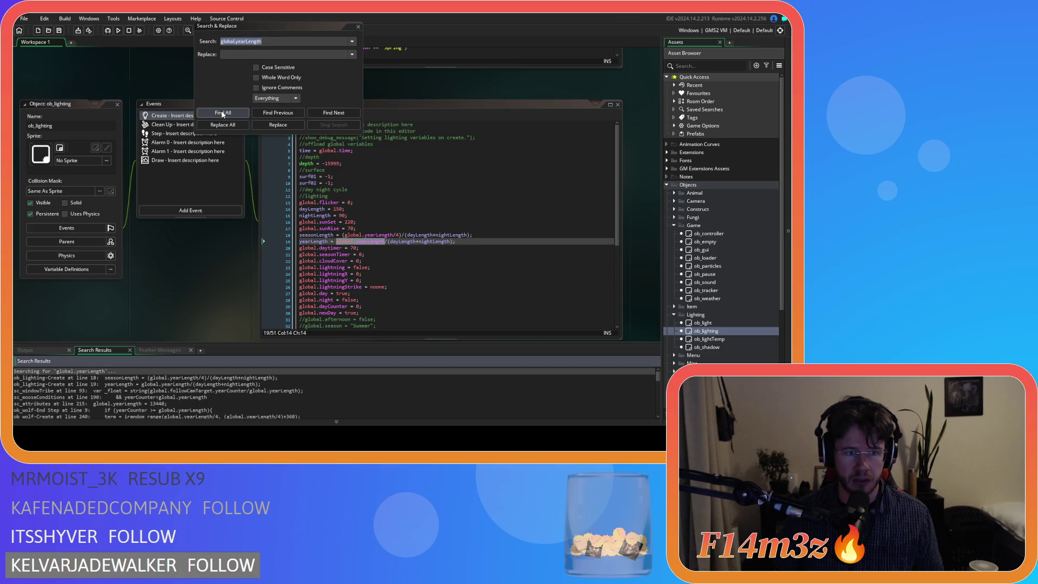
{"action": "scroll", "coordinate": [241, 396], "scroll_direction": "up", "scroll_amount": 10}
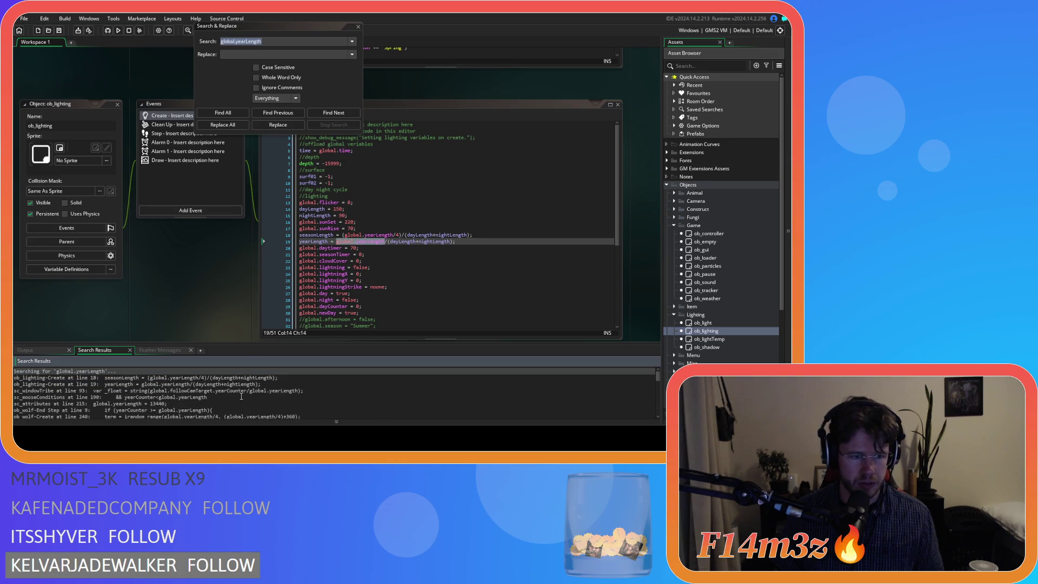
{"action": "scroll", "coordinate": [241, 396], "scroll_direction": "down", "scroll_amount": 1}
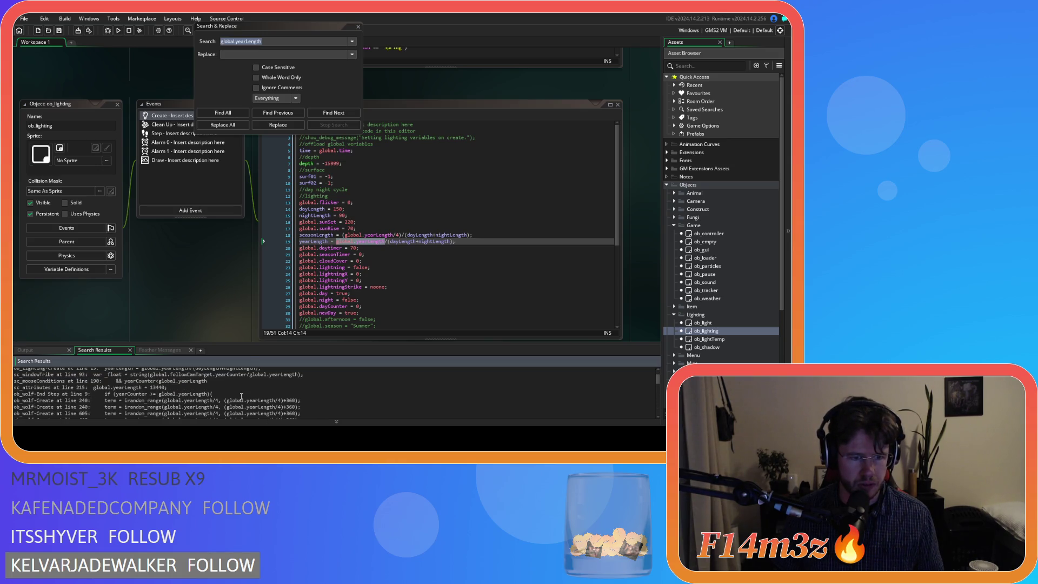
{"action": "scroll", "coordinate": [241, 397], "scroll_direction": "up", "scroll_amount": 1}
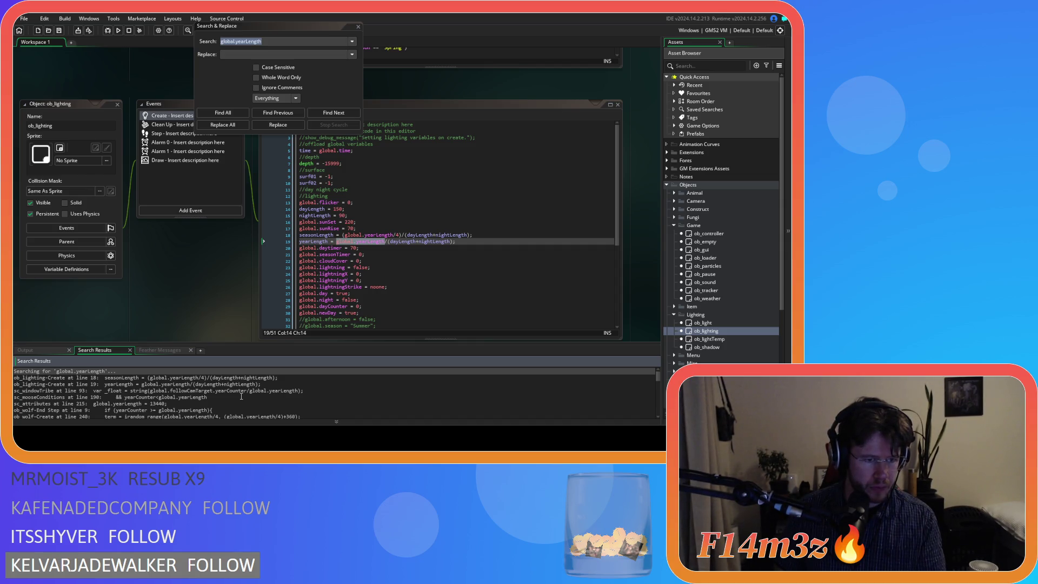
{"action": "double_click", "coordinate": [230, 382]}
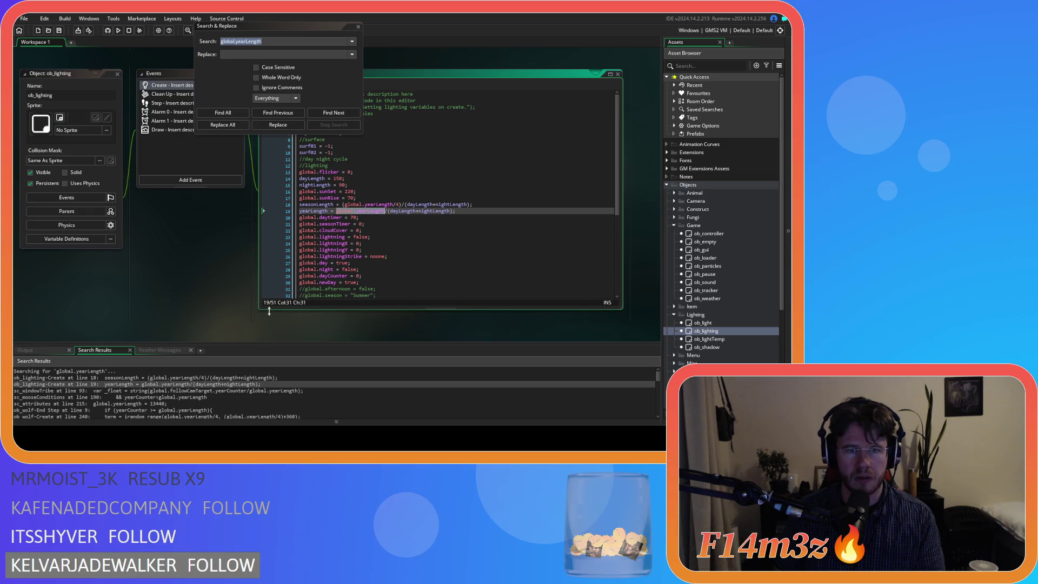
{"action": "scroll", "coordinate": [212, 406], "scroll_direction": "down", "scroll_amount": 1}
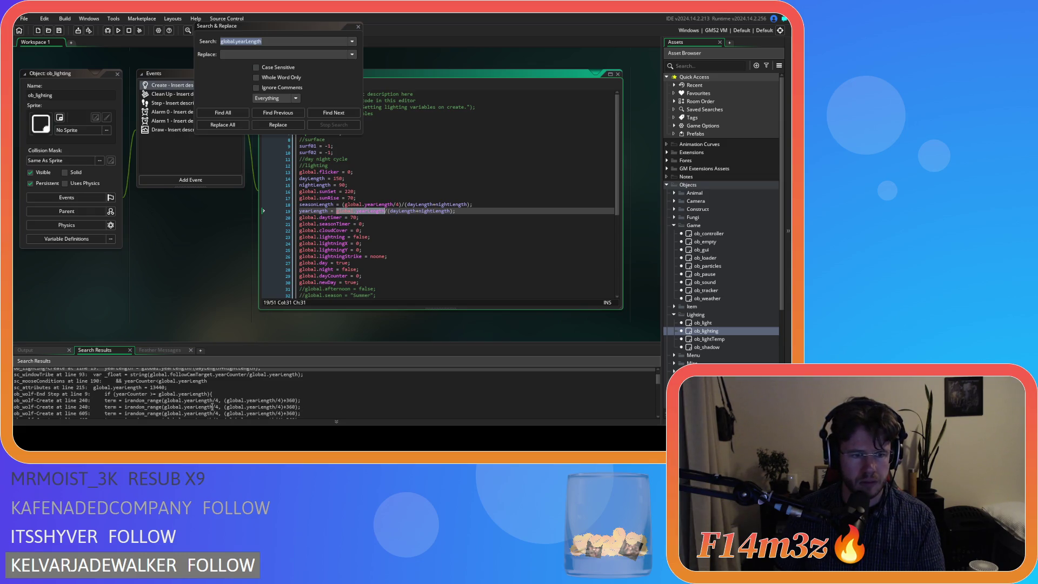
{"action": "double_click", "coordinate": [129, 387]}
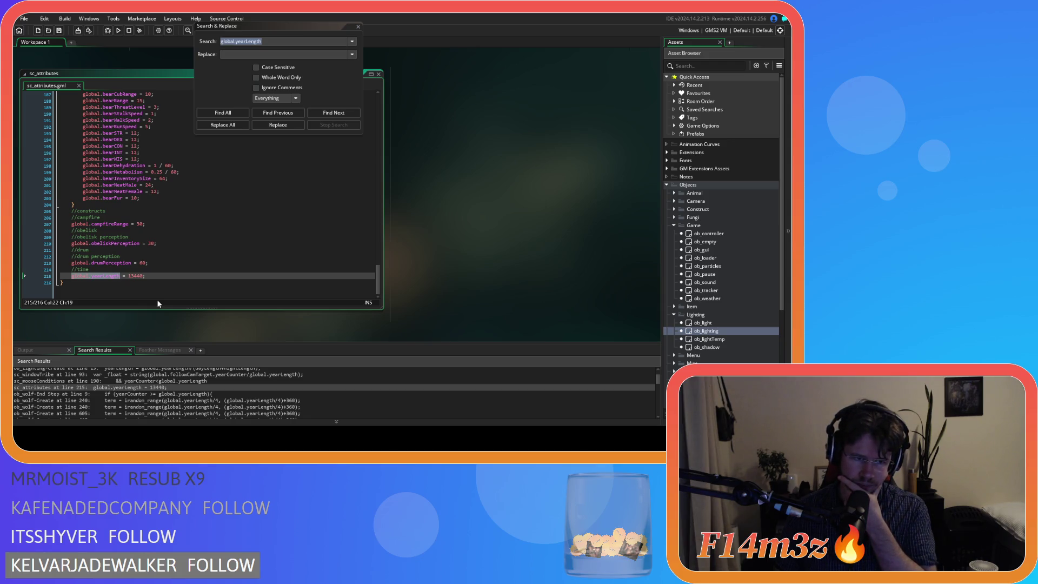
- Select global.yearLength on sc_attributes line 215 to inspect its 13440 value
{"action": "left_click", "coordinate": [158, 279]}
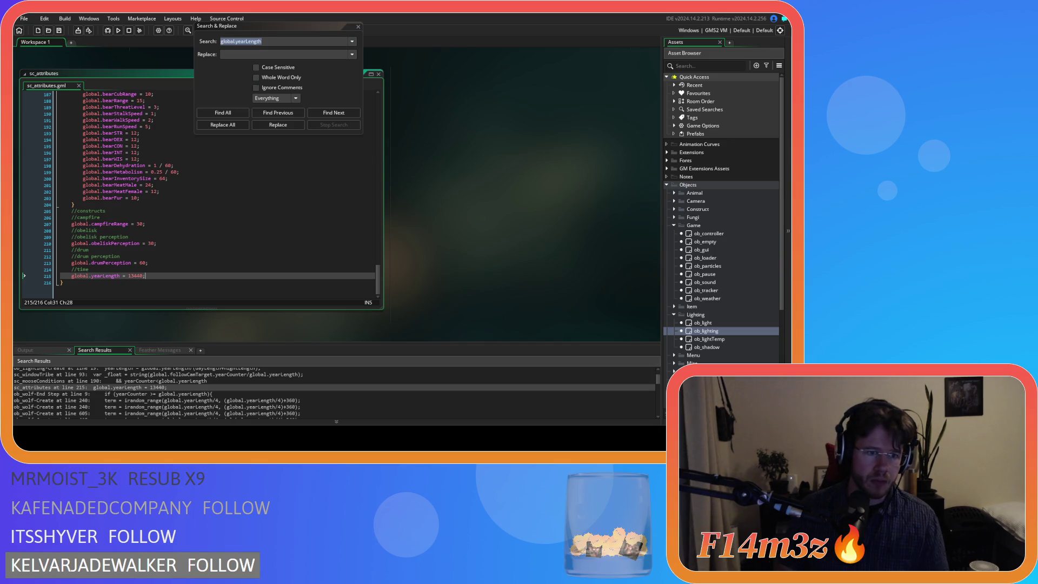
{"action": "left_click", "coordinate": [120, 275]}
{"action": "left_click_drag", "start_coordinate": [79, 278], "coordinate": [71, 277]}
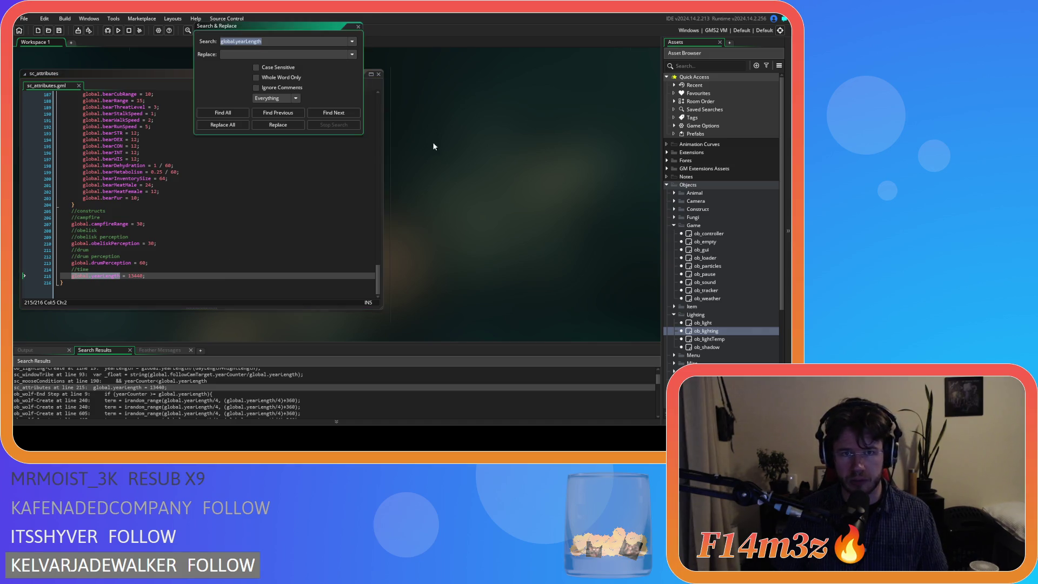
{"action": "scroll", "coordinate": [433, 141], "scroll_direction": "up", "scroll_amount": 10}
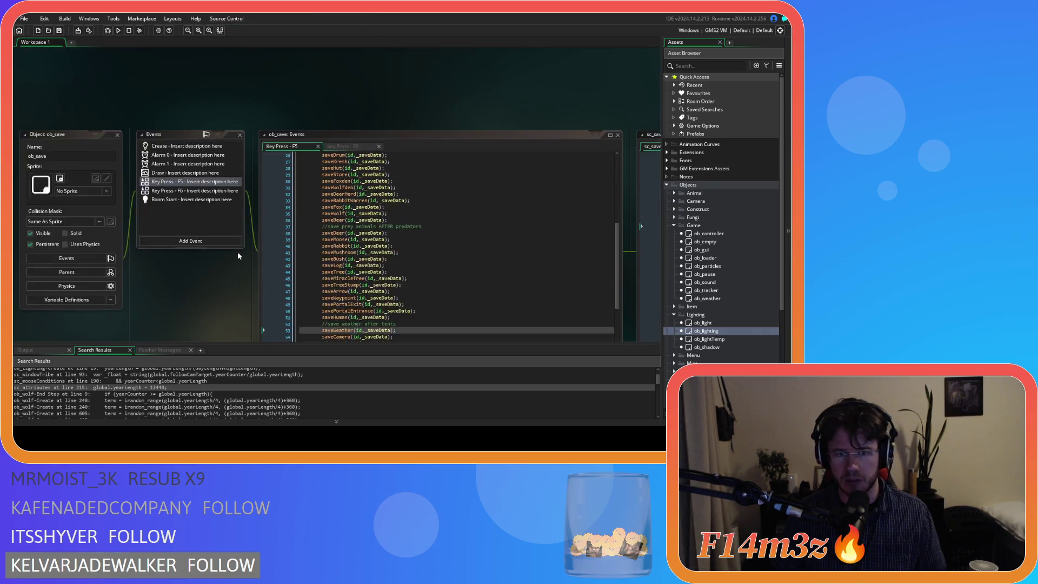
- Switch ob_weather's code to the Step event and select the 56 in the Polar heating formula
{"action": "scroll", "coordinate": [236, 248], "scroll_direction": "down", "scroll_amount": 5}
{"action": "left_click", "coordinate": [372, 210]}
{"action": "scroll", "coordinate": [372, 210], "scroll_direction": "down", "scroll_amount": 20}
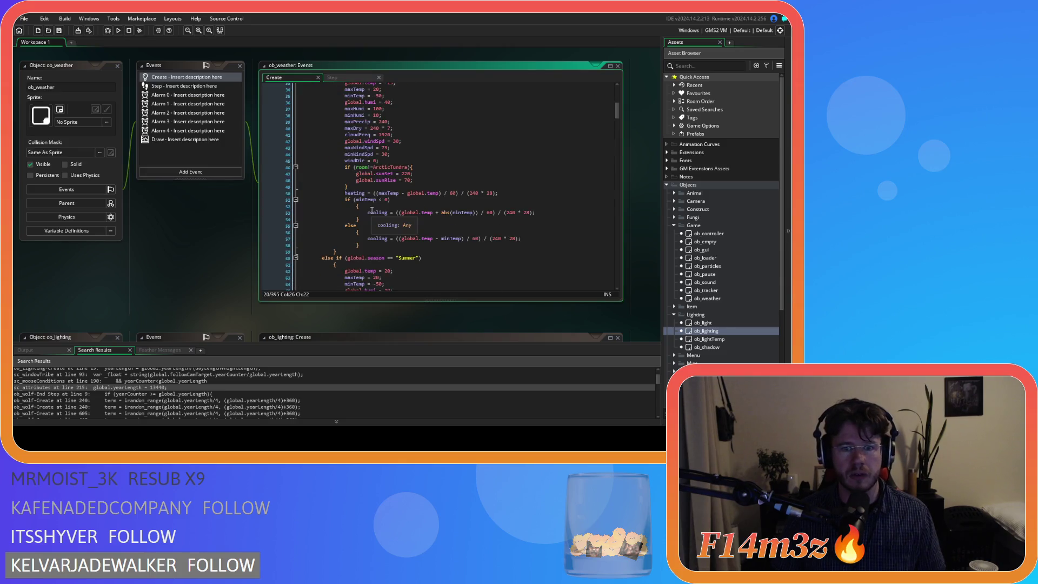
{"action": "scroll", "coordinate": [372, 210], "scroll_direction": "down", "scroll_amount": 19}
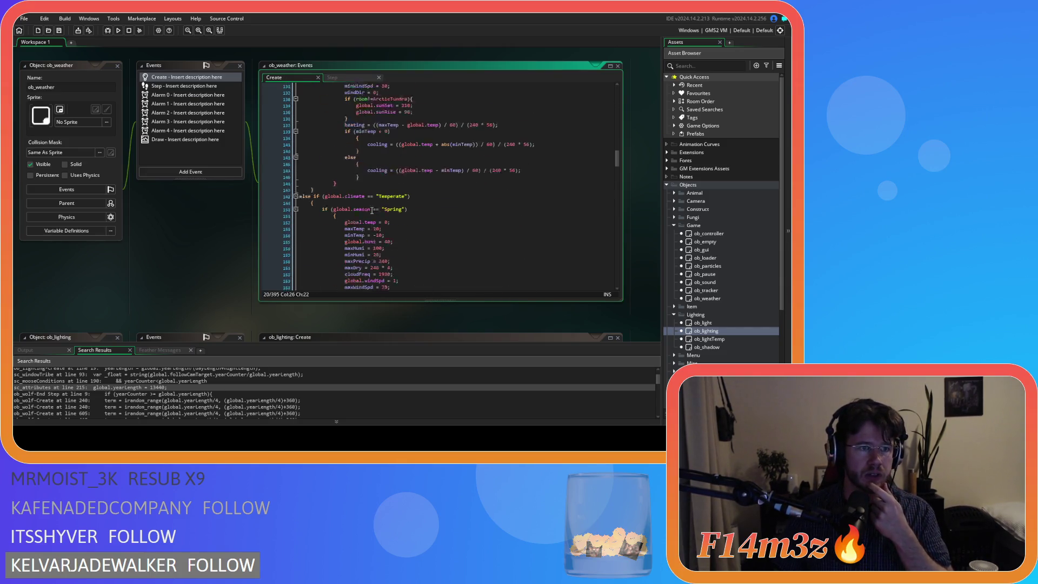
{"action": "scroll", "coordinate": [372, 210], "scroll_direction": "up", "scroll_amount": 2}
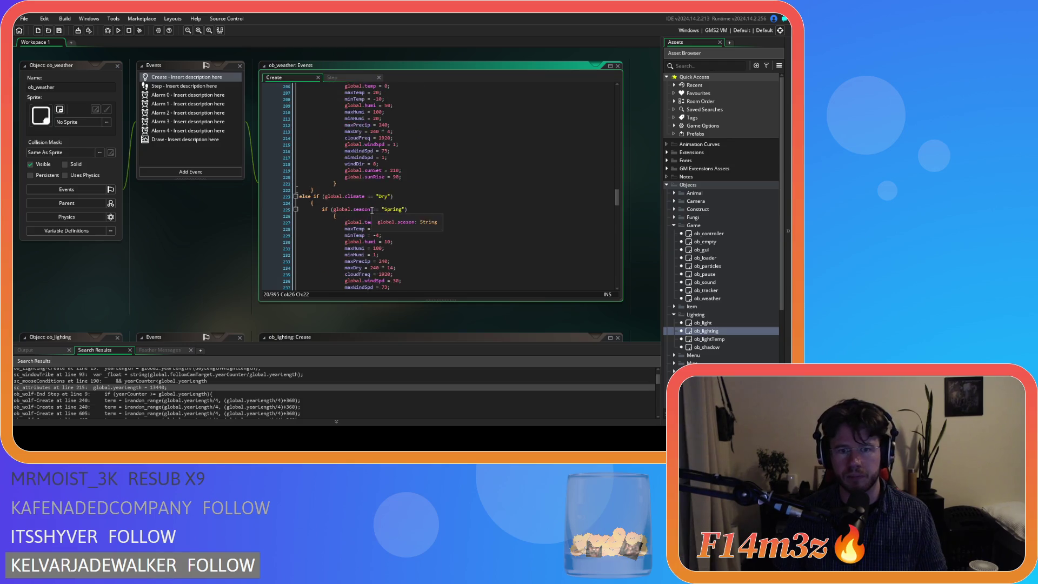
{"action": "key", "text": "ctrl+Tab"}
{"action": "scroll", "coordinate": [409, 178], "scroll_direction": "up", "scroll_amount": 4}
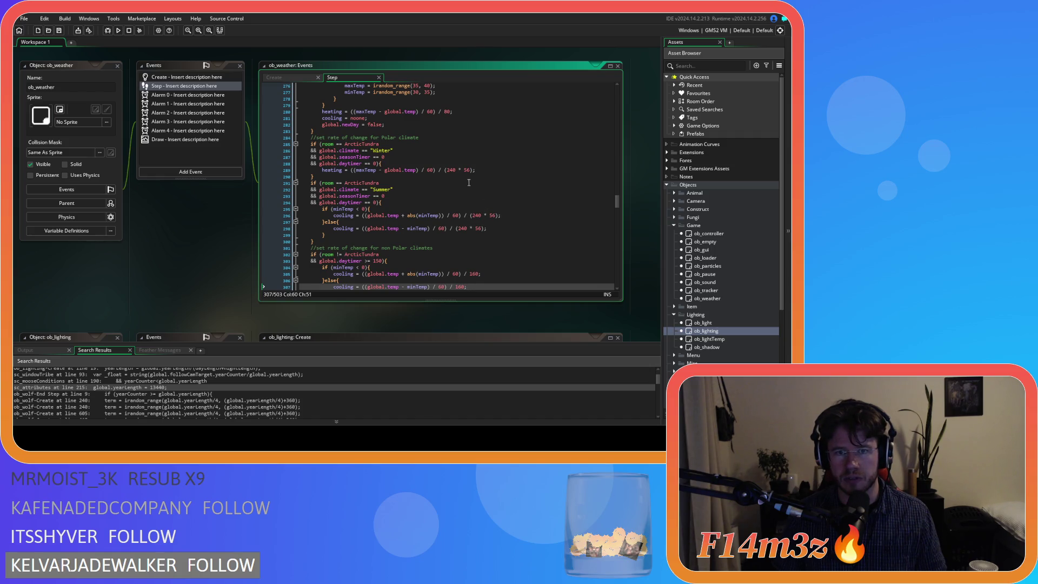
{"action": "scroll", "coordinate": [468, 183], "scroll_direction": "up", "scroll_amount": 1}
{"action": "double_click", "coordinate": [468, 186]}
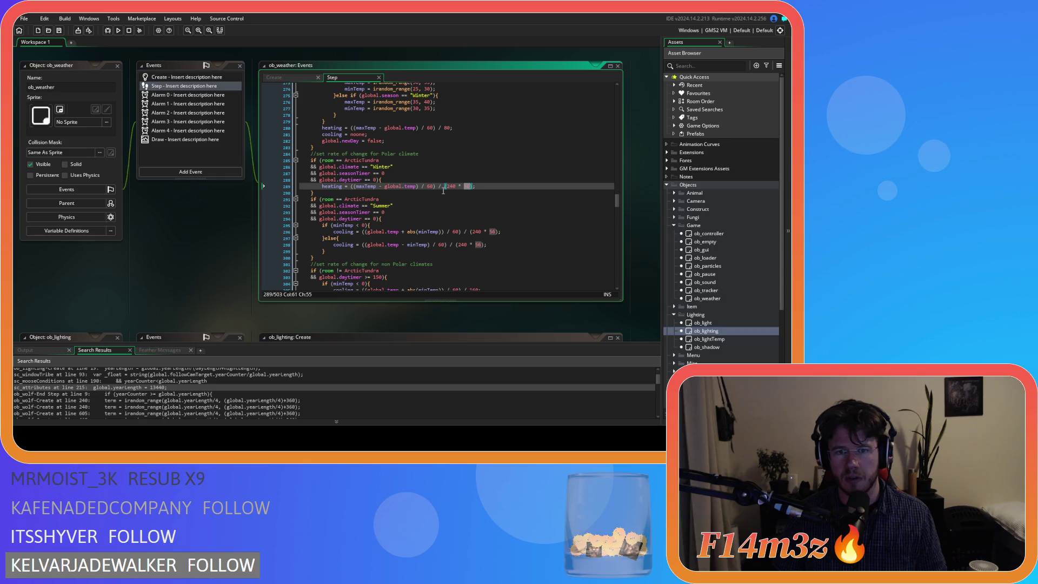
- Replace 240 * 56 in the Polar heating formula with global.yearLength / 2 and copy it for reuse
{"action": "left_click_drag", "start_coordinate": [445, 187], "coordinate": [470, 187]}
{"action": "type", "text": "global.yearLength "}
{"action": "type", "text": "/ 2"}
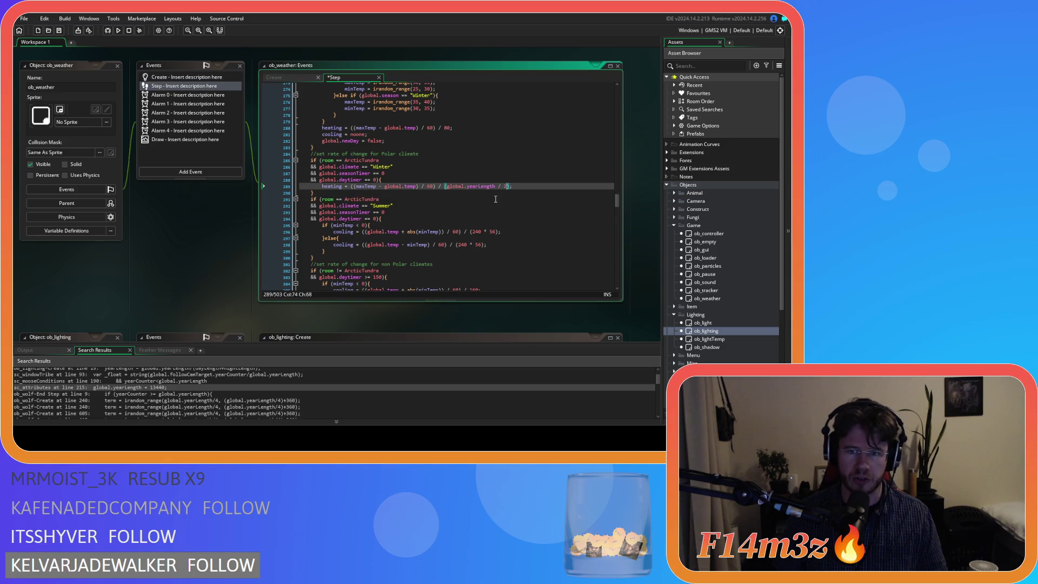
{"action": "left_click_drag", "start_coordinate": [446, 186], "coordinate": [511, 186]}
{"action": "key", "text": "ctrl+c"}
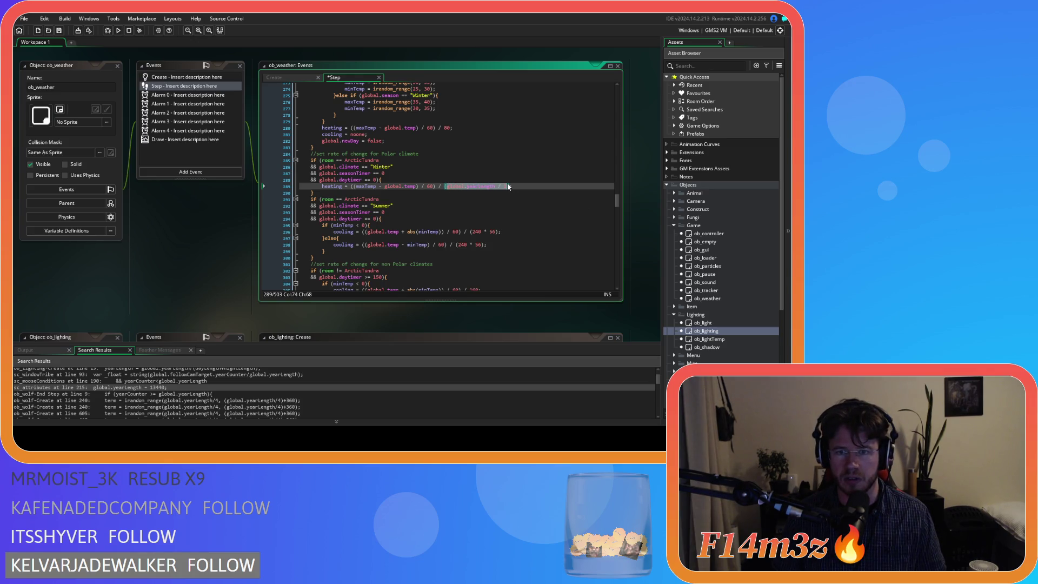
{"action": "left_click_drag", "start_coordinate": [471, 231], "coordinate": [496, 233]}
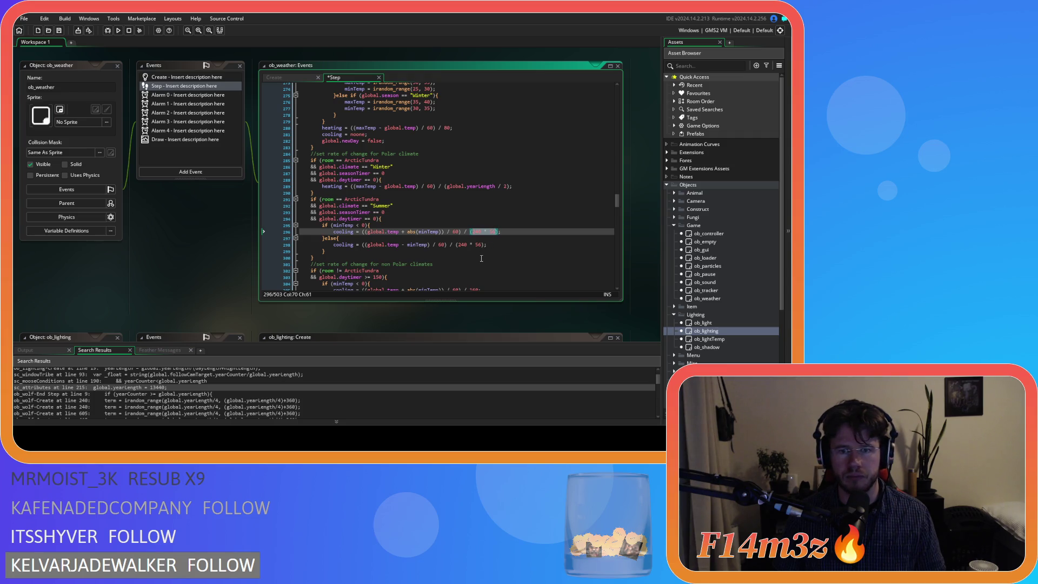
- Paste global.yearLength / 2 over 240 * 56 in both Polar cooling lines and save
{"action": "key", "text": "ctrl+v"}
{"action": "left_click_drag", "start_coordinate": [456, 246], "coordinate": [480, 246]}
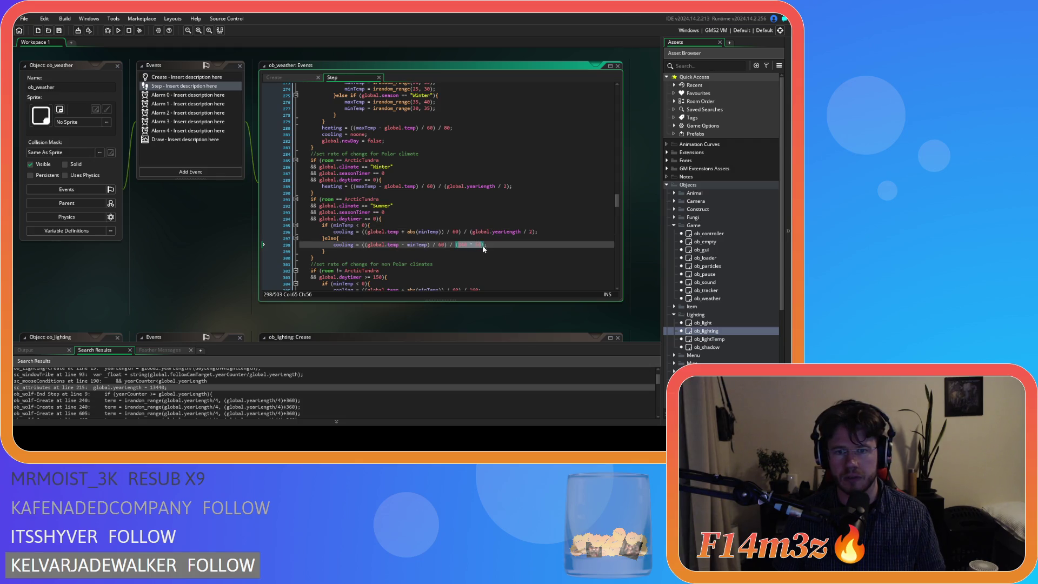
{"action": "key", "text": "ctrl+v"}
{"action": "key", "text": "ctrl+s"}
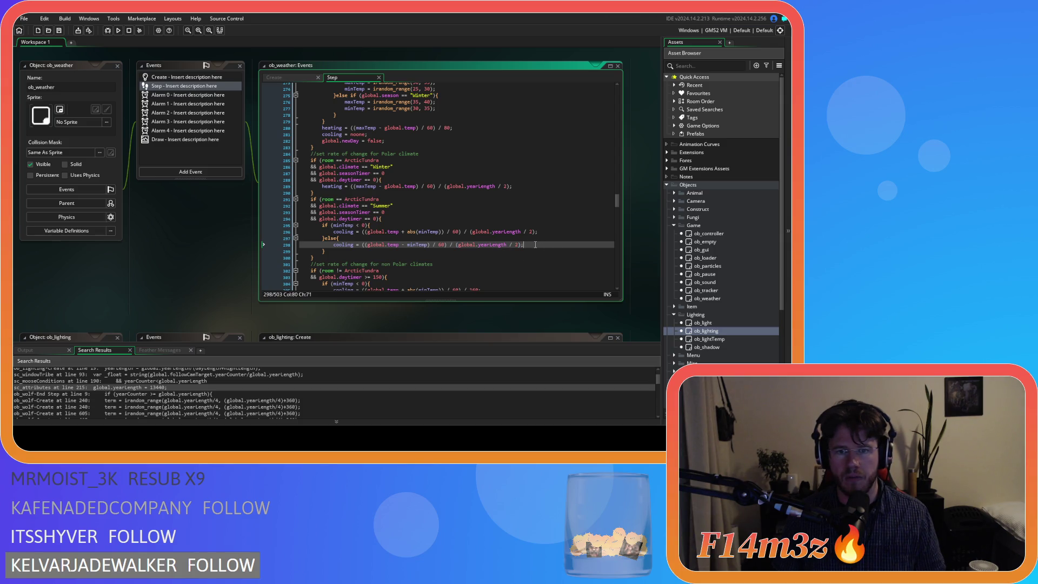
- Inspect the non-polar cooling formulas dividing by 160 on lines 303–307
{"action": "left_click", "coordinate": [476, 225]}
{"action": "scroll", "coordinate": [471, 223], "scroll_direction": "down", "scroll_amount": 2}
{"action": "scroll", "coordinate": [471, 224], "scroll_direction": "down", "scroll_amount": 2}
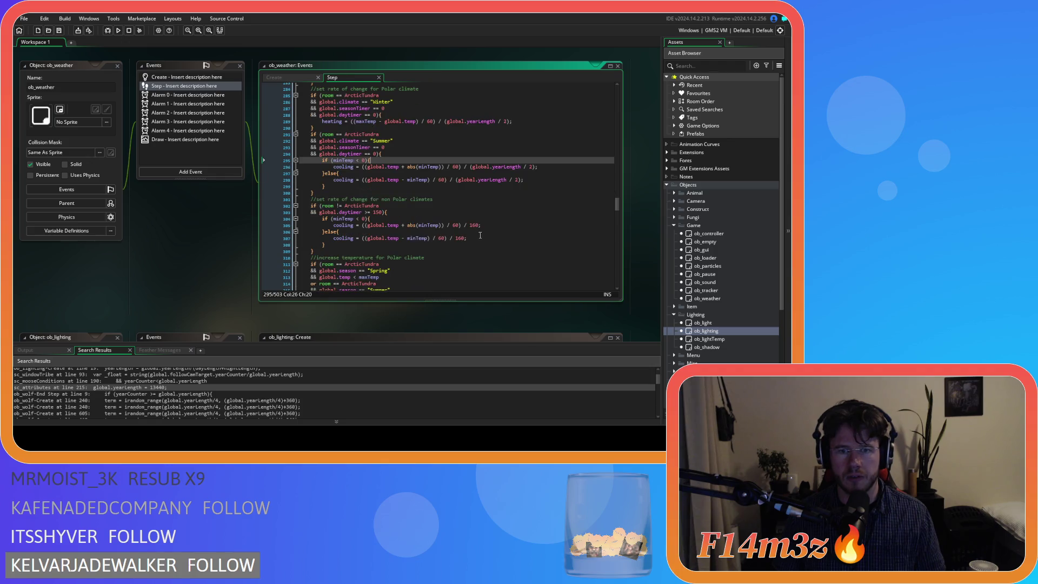
{"action": "left_click", "coordinate": [480, 238]}
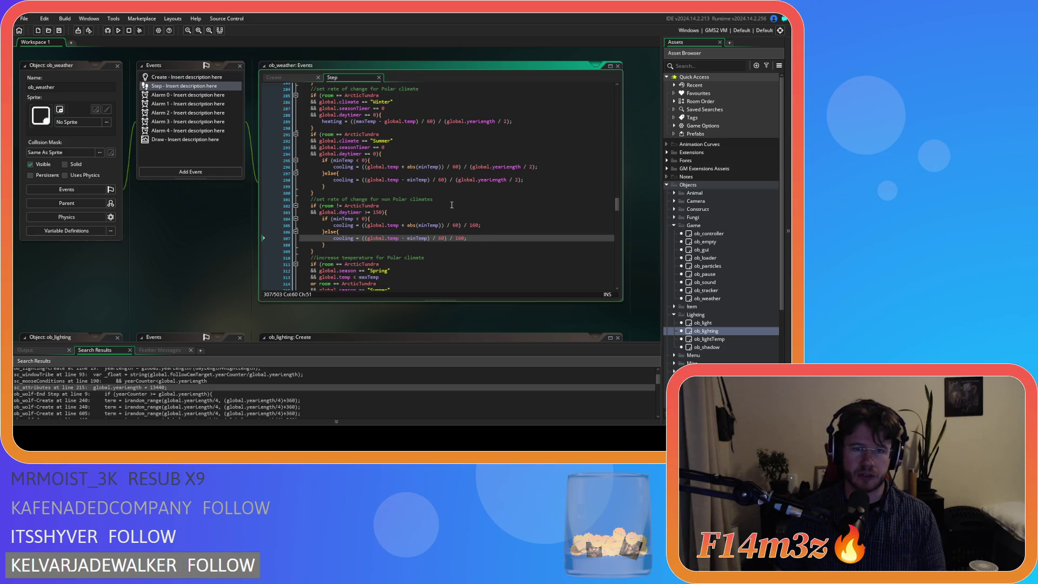
{"action": "left_click", "coordinate": [372, 212]}
{"action": "left_click", "coordinate": [464, 225]}
- Add the missing semicolon after 160 at the end of non-polar cooling line 305
{"action": "left_click", "coordinate": [378, 211]}
{"action": "left_click", "coordinate": [477, 226]}
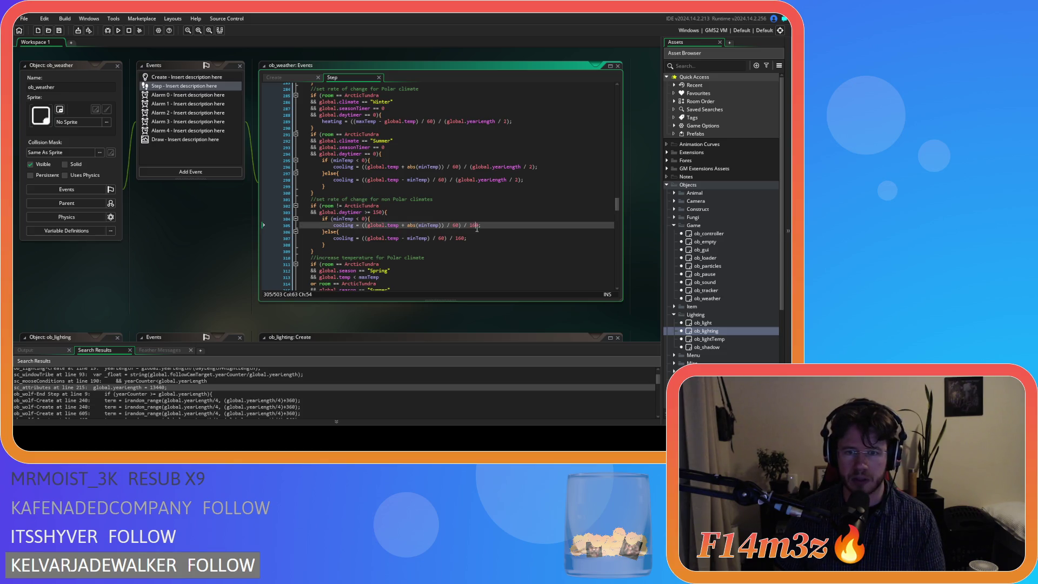
{"action": "left_click", "coordinate": [378, 212]}
{"action": "left_click", "coordinate": [464, 237]}
{"action": "left_click", "coordinate": [475, 225]}
{"action": "left_click", "coordinate": [476, 212]}
{"action": "left_click", "coordinate": [478, 219]}
{"action": "left_click", "coordinate": [478, 225]}
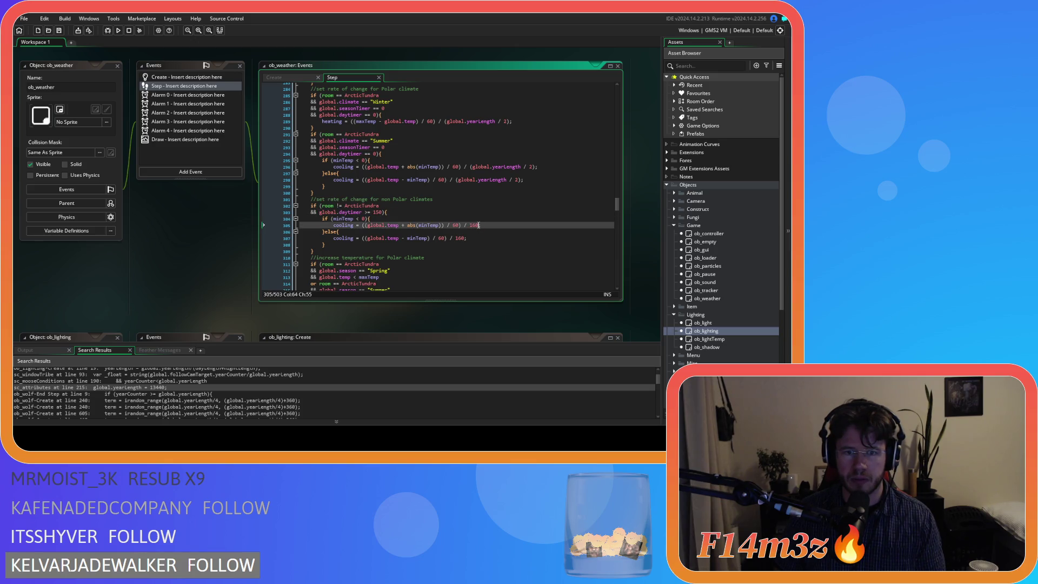
{"action": "type", "text": ";"}
- Review the non-ArcticTundra new-day block and the surrounding Step code
{"action": "left_click_drag", "start_coordinate": [617, 204], "coordinate": [610, 150]}
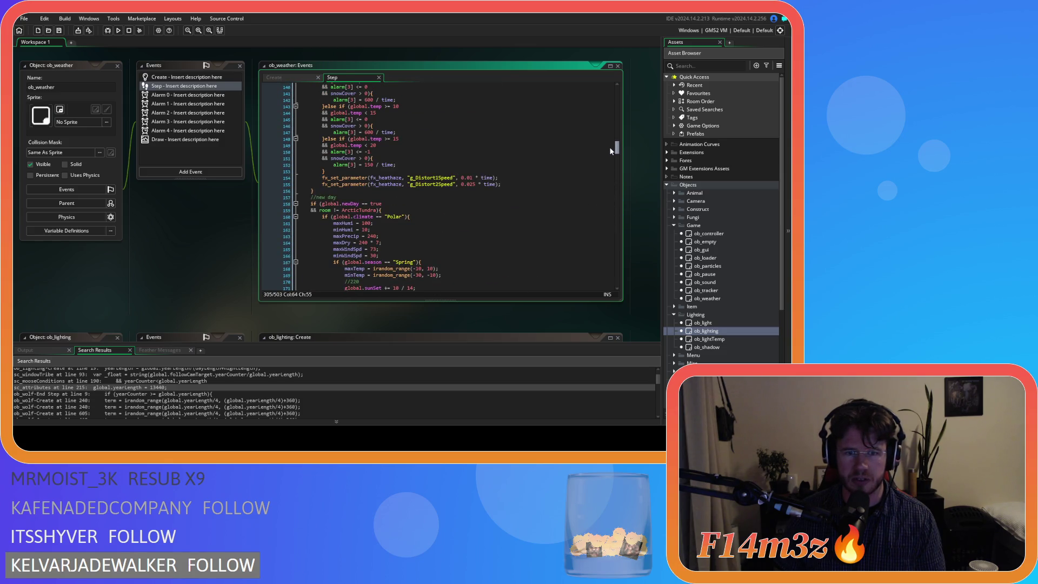
{"action": "left_click", "coordinate": [394, 207]}
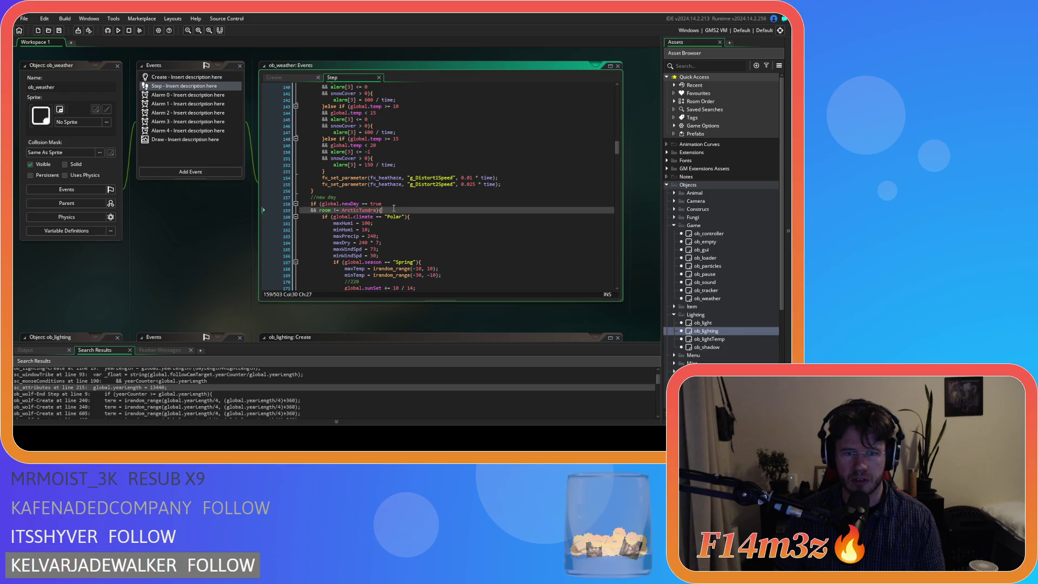
{"action": "scroll", "coordinate": [406, 206], "scroll_direction": "down", "scroll_amount": 20}
{"action": "scroll", "coordinate": [416, 207], "scroll_direction": "down", "scroll_amount": 20}
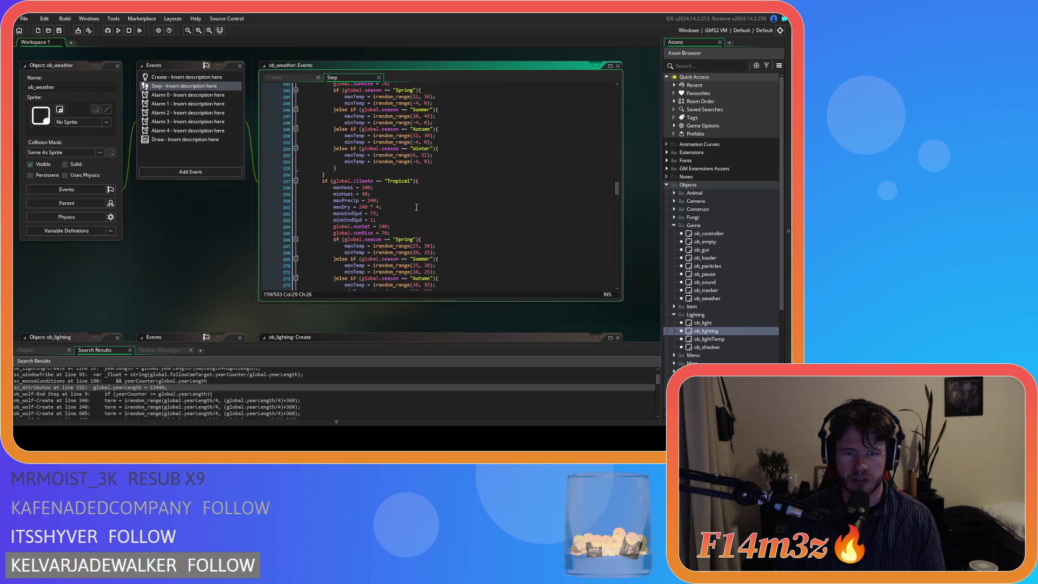
{"action": "scroll", "coordinate": [416, 207], "scroll_direction": "down", "scroll_amount": 5}
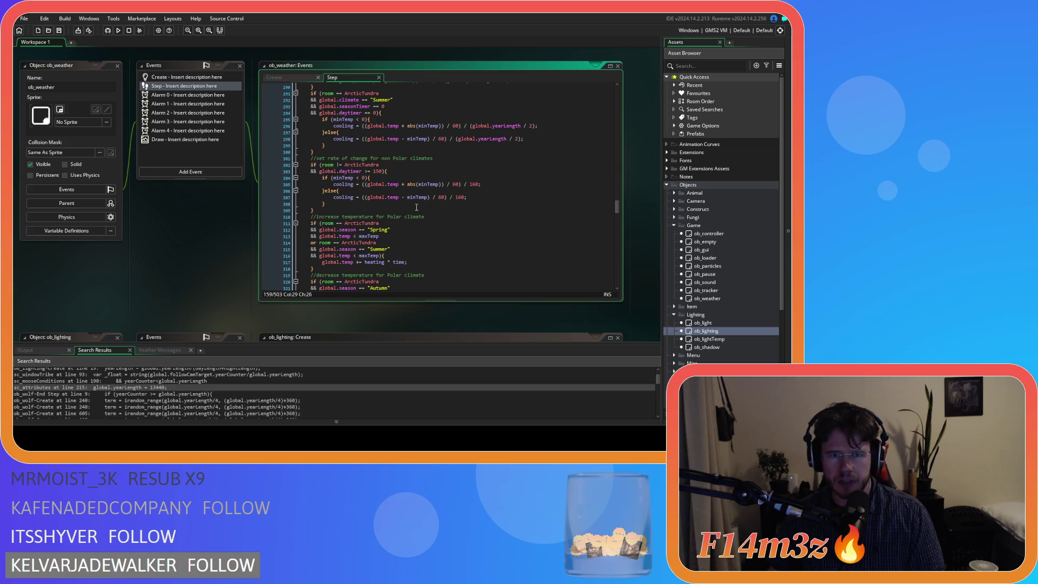
- Inspect the Polar minTemp check and the non-polar cooling lines 305 and 307
{"action": "scroll", "coordinate": [417, 208], "scroll_direction": "up", "scroll_amount": 2}
{"action": "left_click", "coordinate": [345, 146]}
{"action": "scroll", "coordinate": [402, 170], "scroll_direction": "down", "scroll_amount": 4}
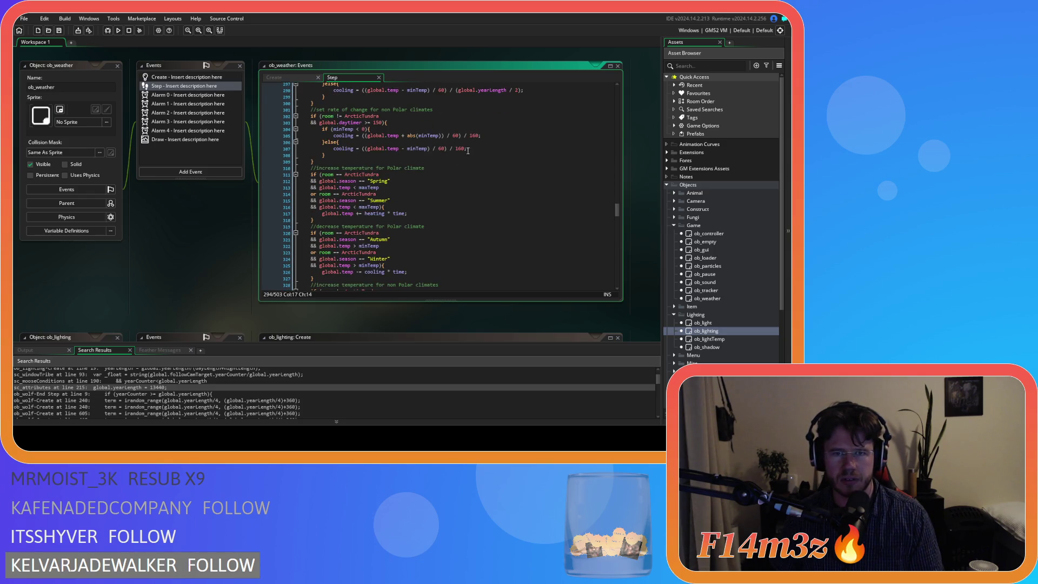
{"action": "left_click", "coordinate": [468, 123]}
{"action": "left_click", "coordinate": [479, 135]}
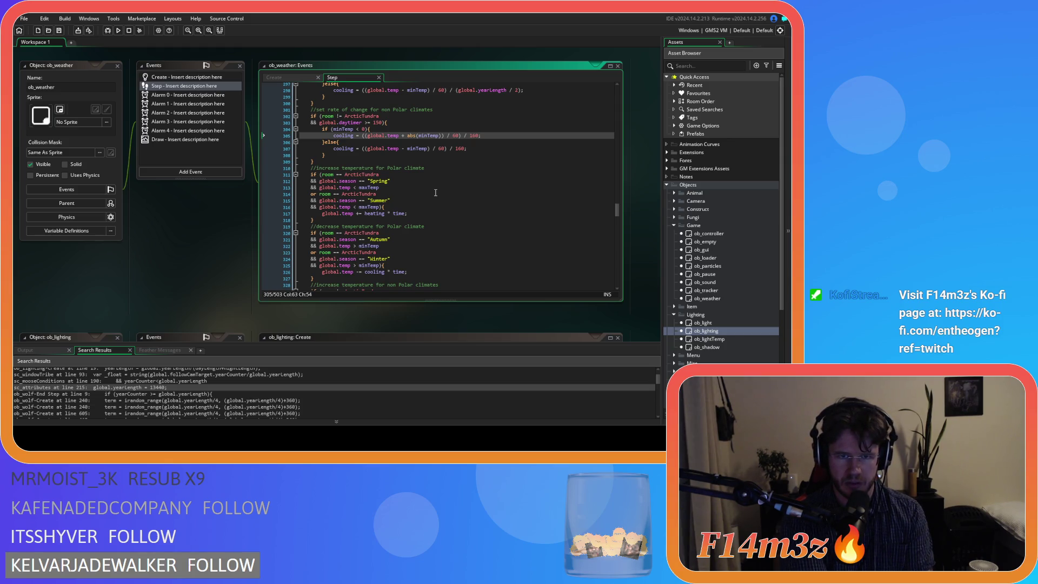
{"action": "key", "text": "Up"}
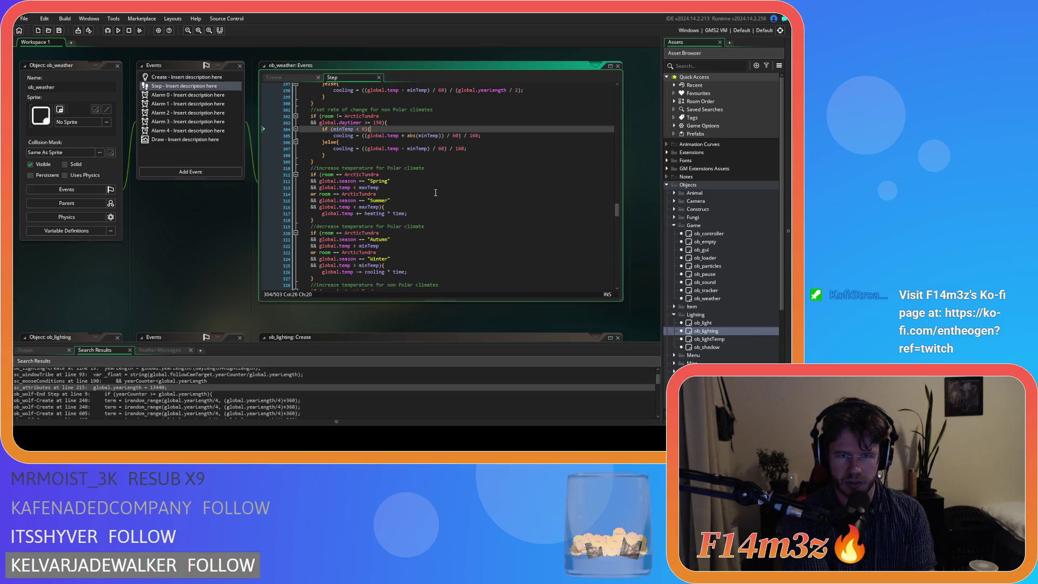
{"action": "key", "text": "Left"}
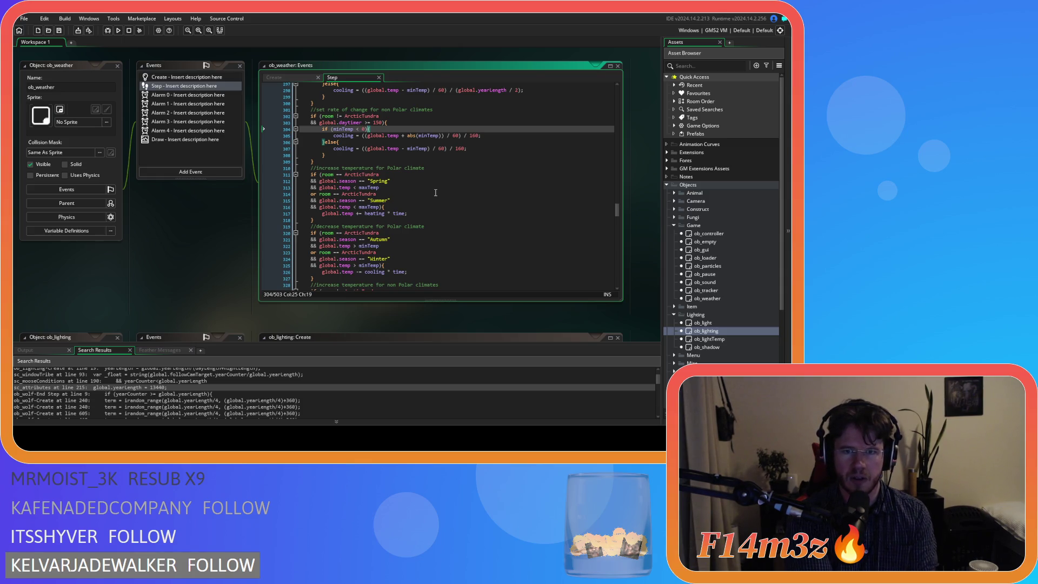
{"action": "key", "text": "Down"}
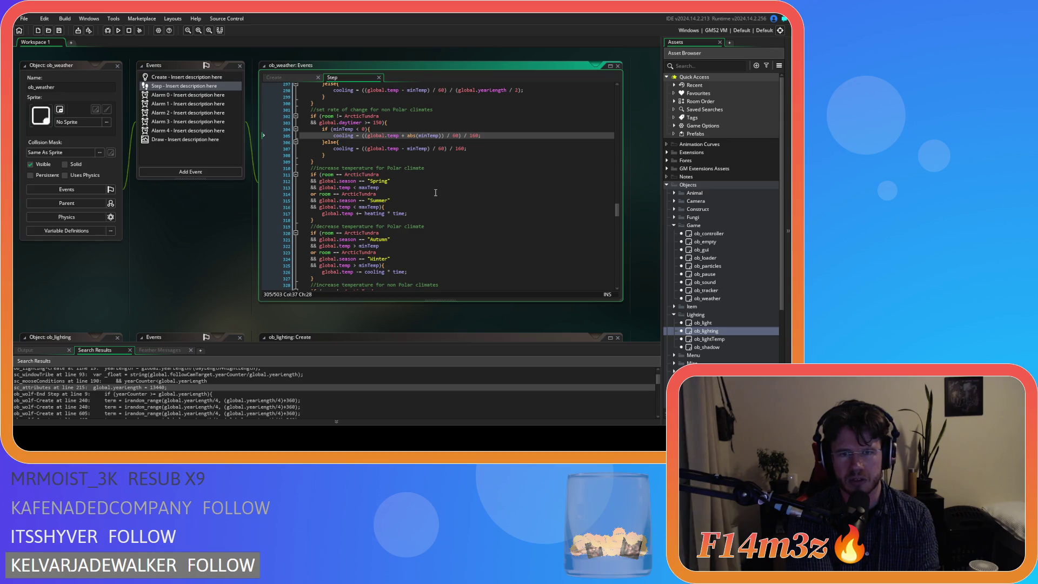
{"action": "key", "text": "Right"}
{"action": "key", "text": "Right"}
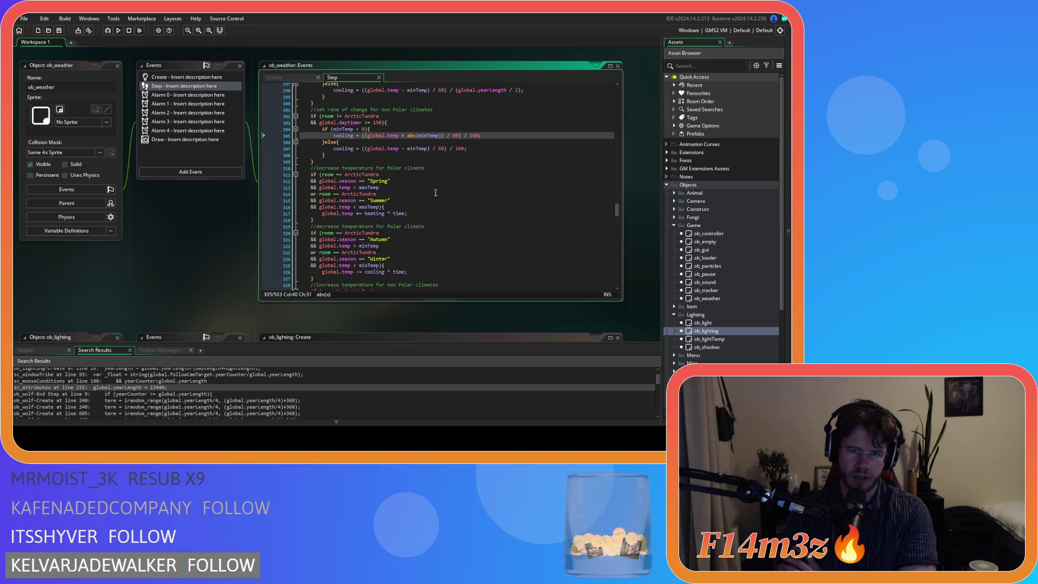
- Change both 160 cooling divisors to 150 and save the Step event
{"action": "left_click", "coordinate": [472, 135]}
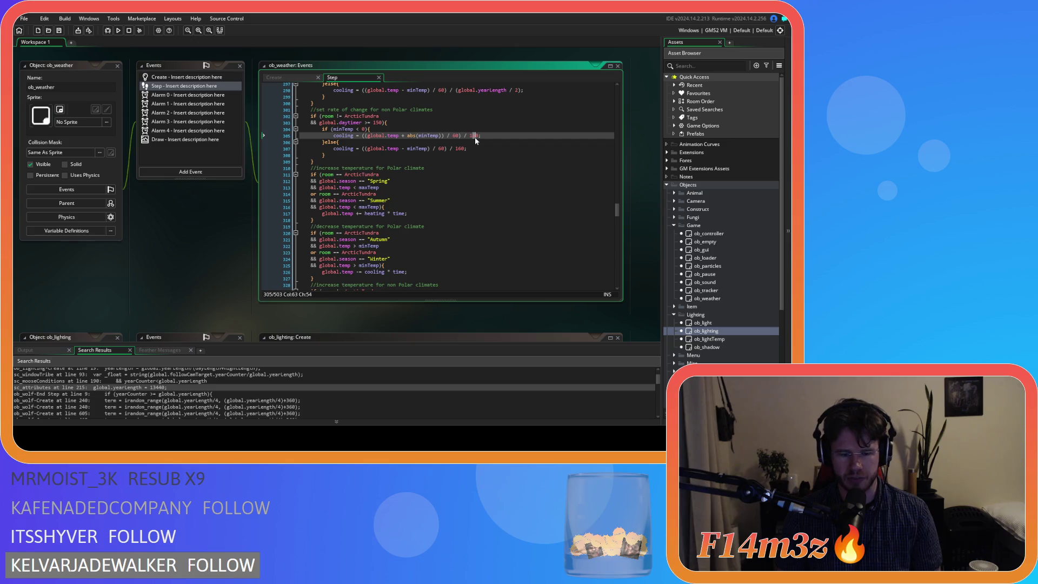
{"action": "type", "text": "5"}
{"action": "left_click", "coordinate": [461, 149]}
{"action": "key", "text": "shift+Right"}
{"action": "type", "text": "5"}
{"action": "key", "text": "ctrl+s"}
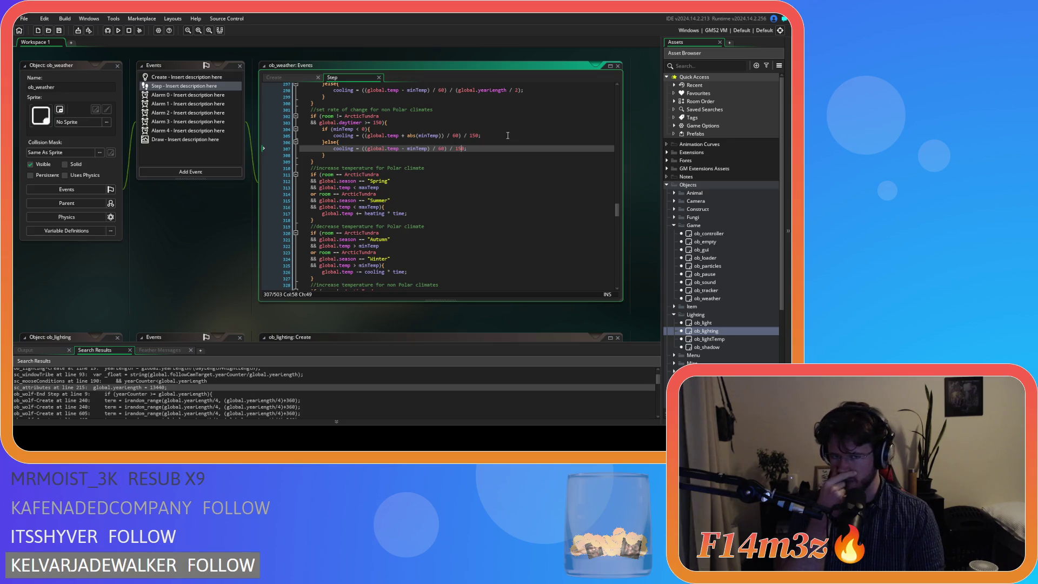
{"action": "scroll", "coordinate": [476, 151], "scroll_direction": "down", "scroll_amount": 3}
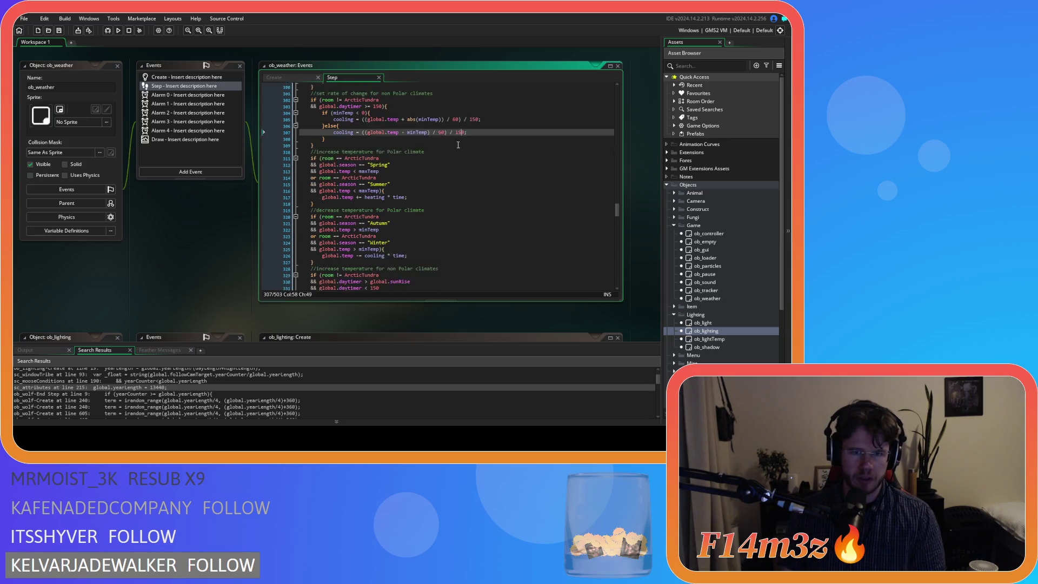
{"action": "scroll", "coordinate": [438, 167], "scroll_direction": "down", "scroll_amount": 3}
{"action": "scroll", "coordinate": [438, 167], "scroll_direction": "up", "scroll_amount": 10}
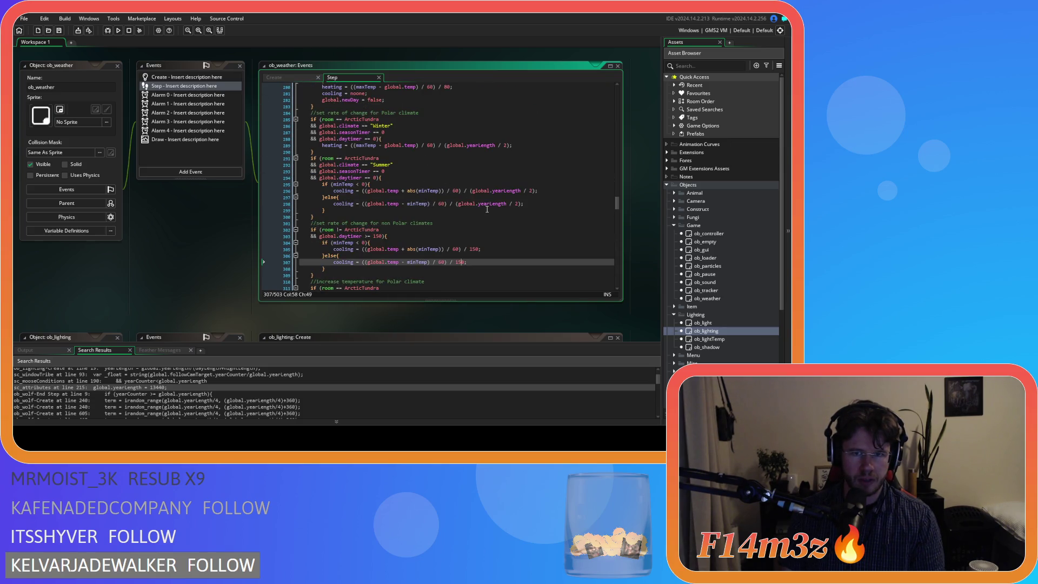
{"action": "scroll", "coordinate": [487, 209], "scroll_direction": "up", "scroll_amount": 3}
{"action": "scroll", "coordinate": [487, 209], "scroll_direction": "up", "scroll_amount": 4}
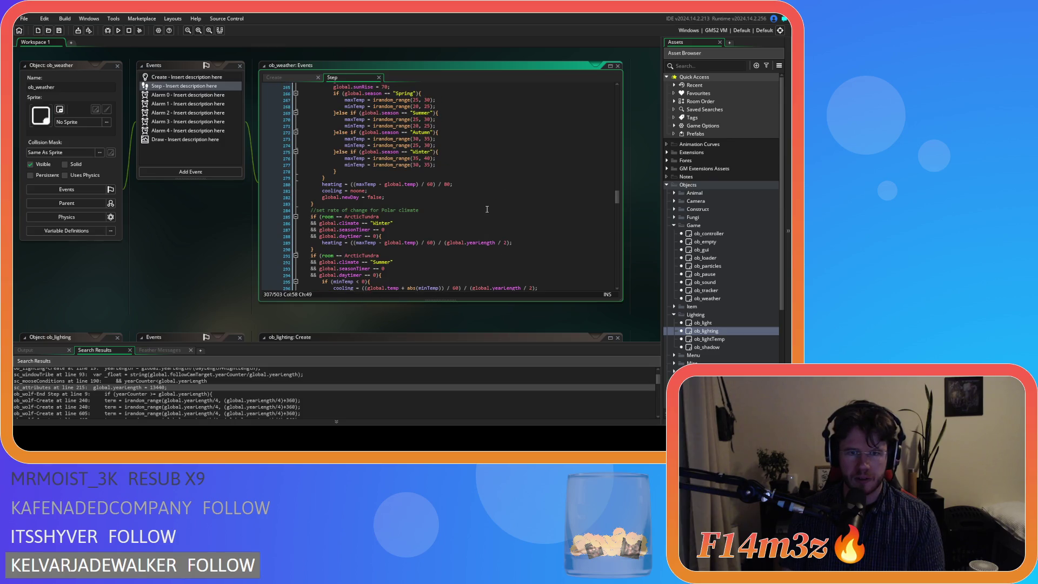
{"action": "scroll", "coordinate": [487, 210], "scroll_direction": "up", "scroll_amount": 2}
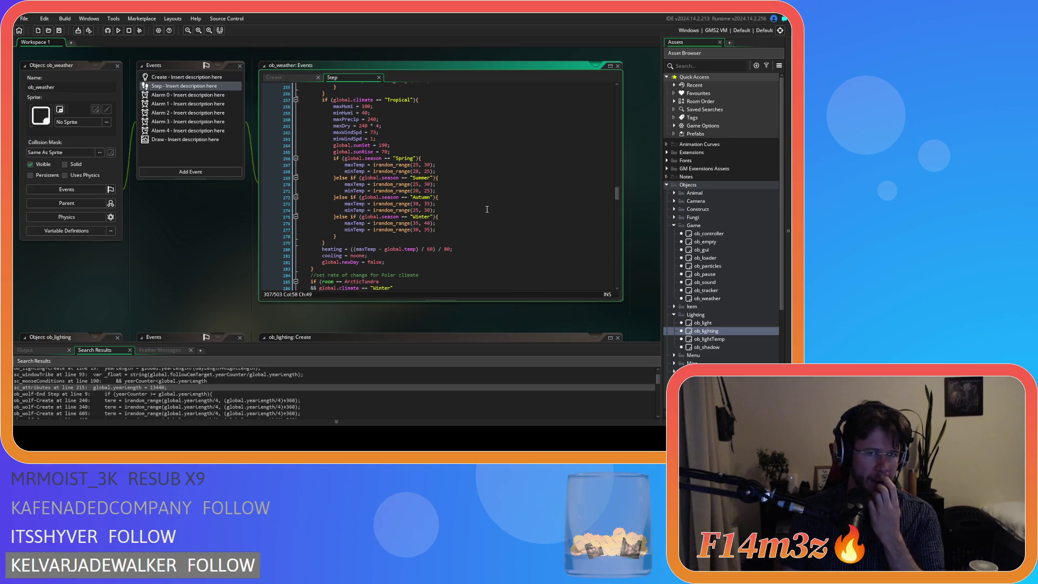
{"action": "scroll", "coordinate": [487, 209], "scroll_direction": "down", "scroll_amount": 10}
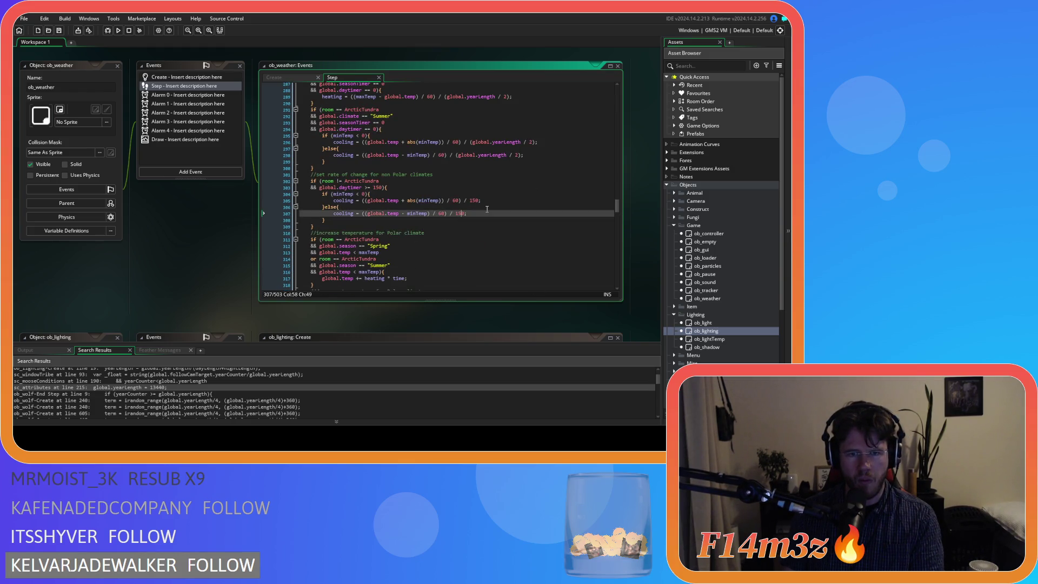
{"action": "scroll", "coordinate": [487, 209], "scroll_direction": "up", "scroll_amount": 20}
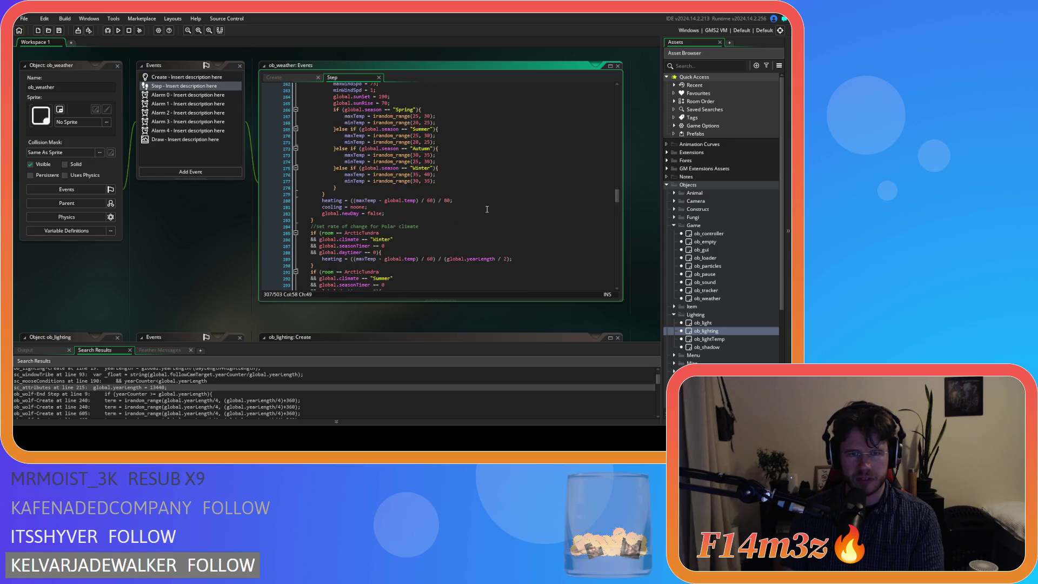
{"action": "scroll", "coordinate": [488, 209], "scroll_direction": "up", "scroll_amount": 18}
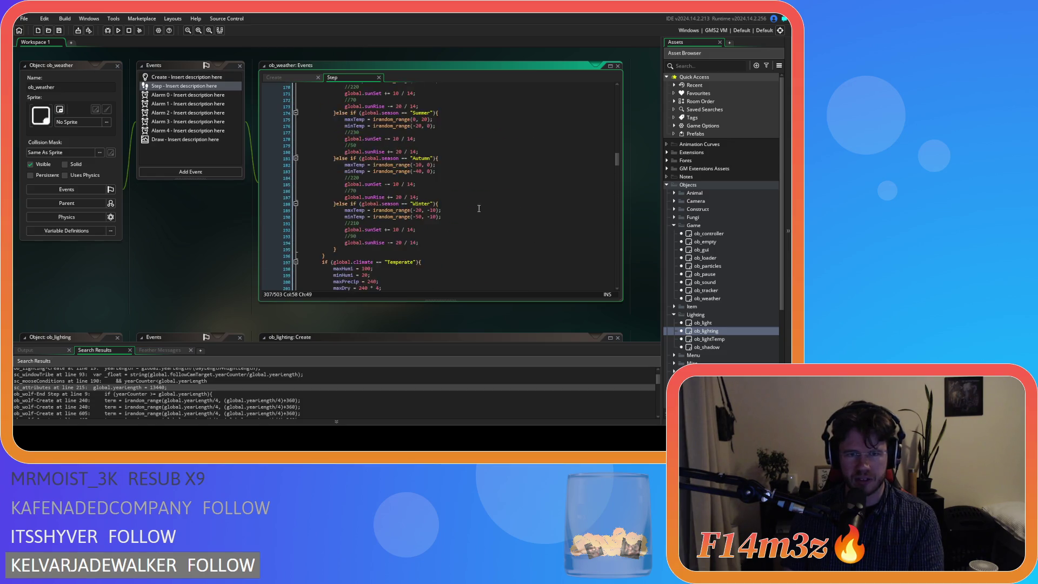
{"action": "left_click", "coordinate": [424, 201]}
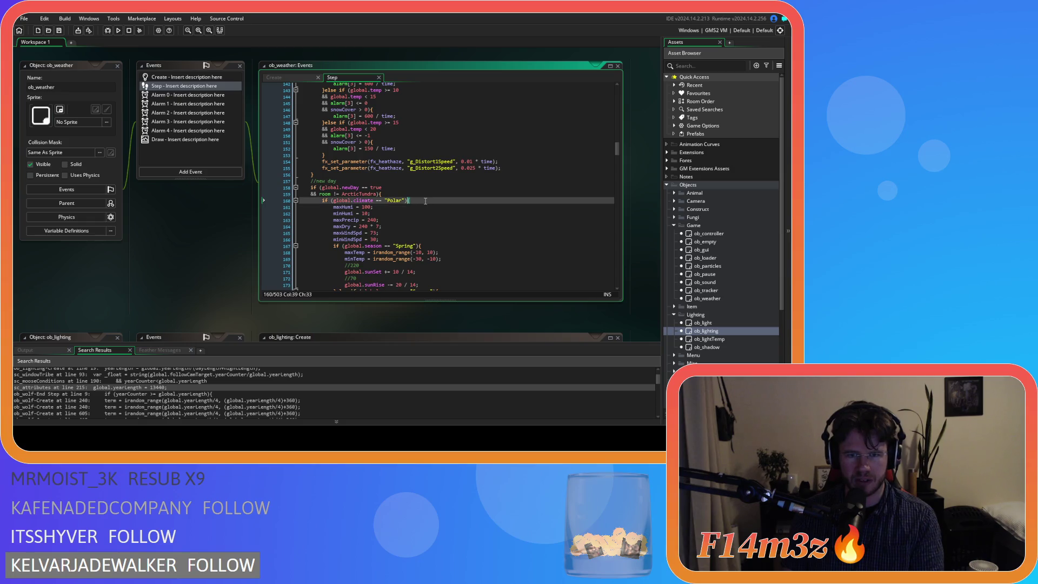
{"action": "scroll", "coordinate": [426, 200], "scroll_direction": "down", "scroll_amount": 4}
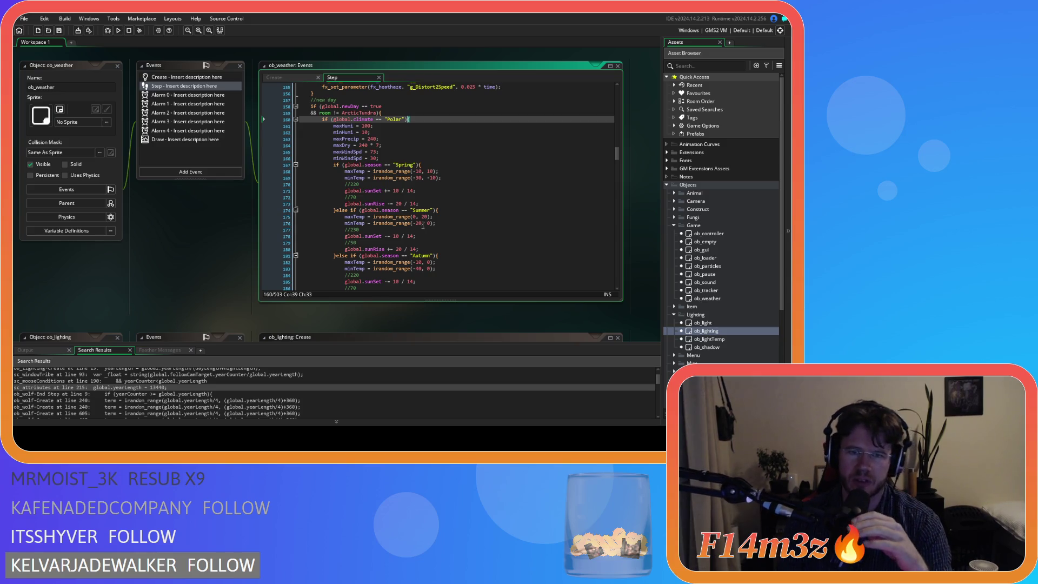
{"action": "left_click", "coordinate": [430, 199]}
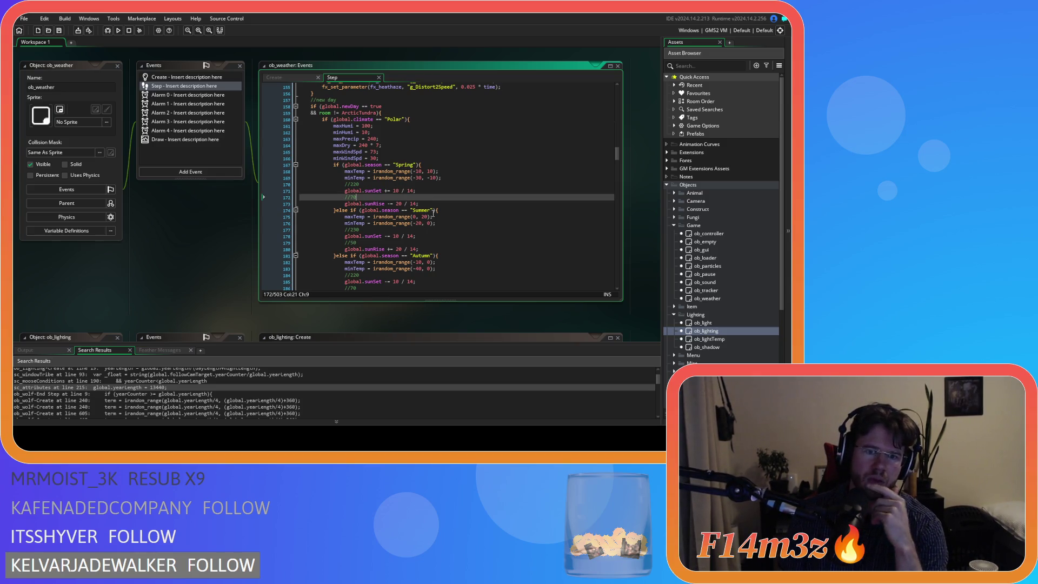
- Switch to ob_weather's Create code and scroll through it
{"action": "scroll", "coordinate": [433, 215], "scroll_direction": "down", "scroll_amount": 12}
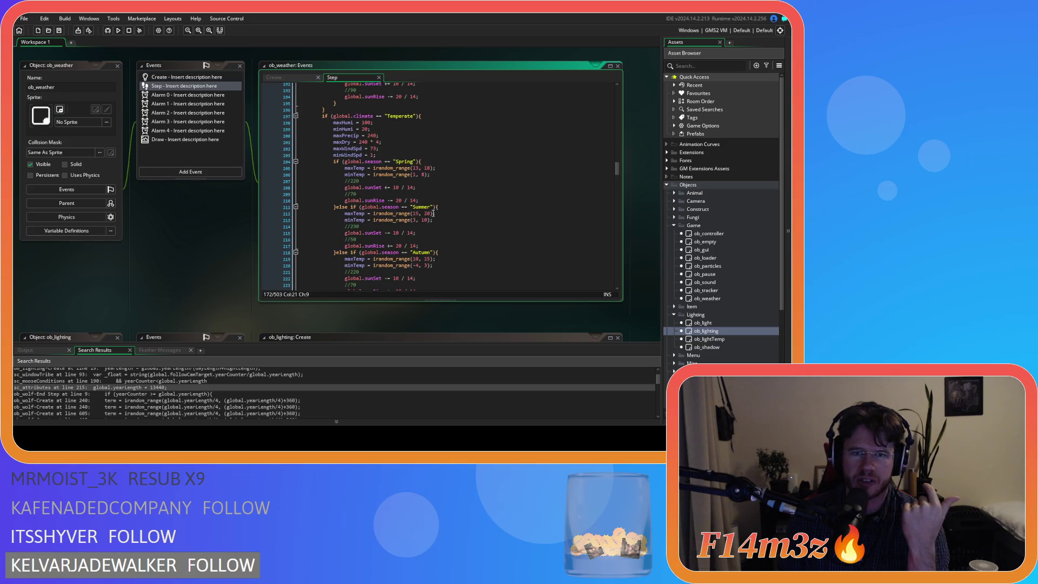
{"action": "scroll", "coordinate": [434, 214], "scroll_direction": "down", "scroll_amount": 5}
{"action": "left_click", "coordinate": [274, 77]}
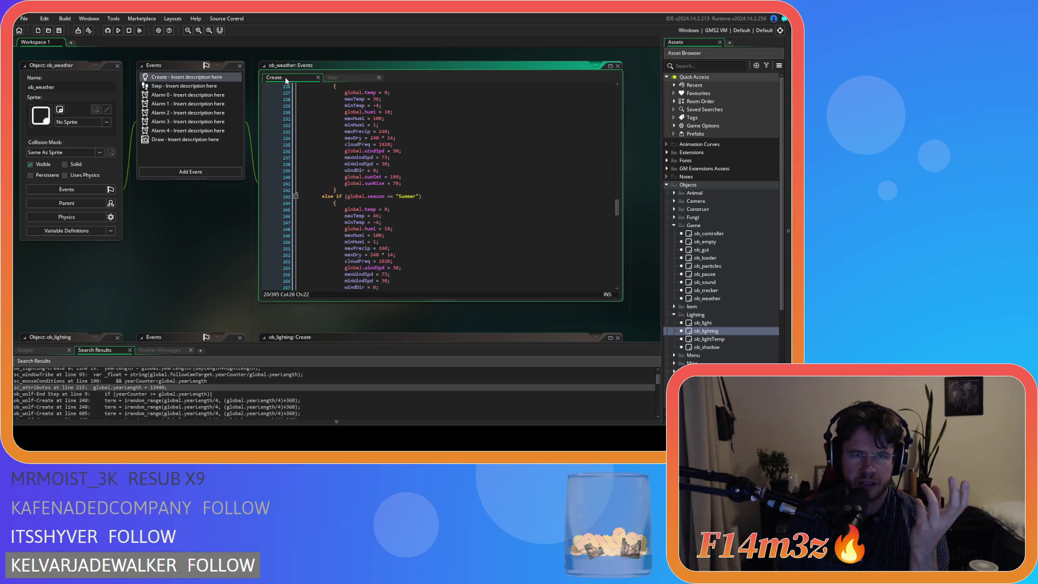
{"action": "scroll", "coordinate": [626, 181], "scroll_direction": "up", "scroll_amount": 1}
{"action": "left_click_drag", "start_coordinate": [620, 214], "coordinate": [619, 125]}
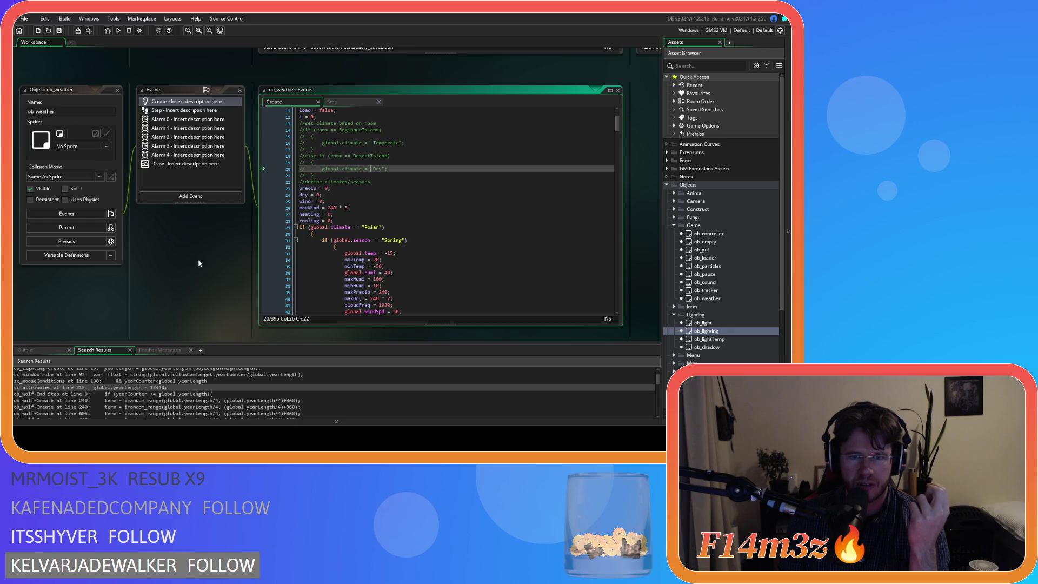
{"action": "scroll", "coordinate": [199, 257], "scroll_direction": "up", "scroll_amount": 9}
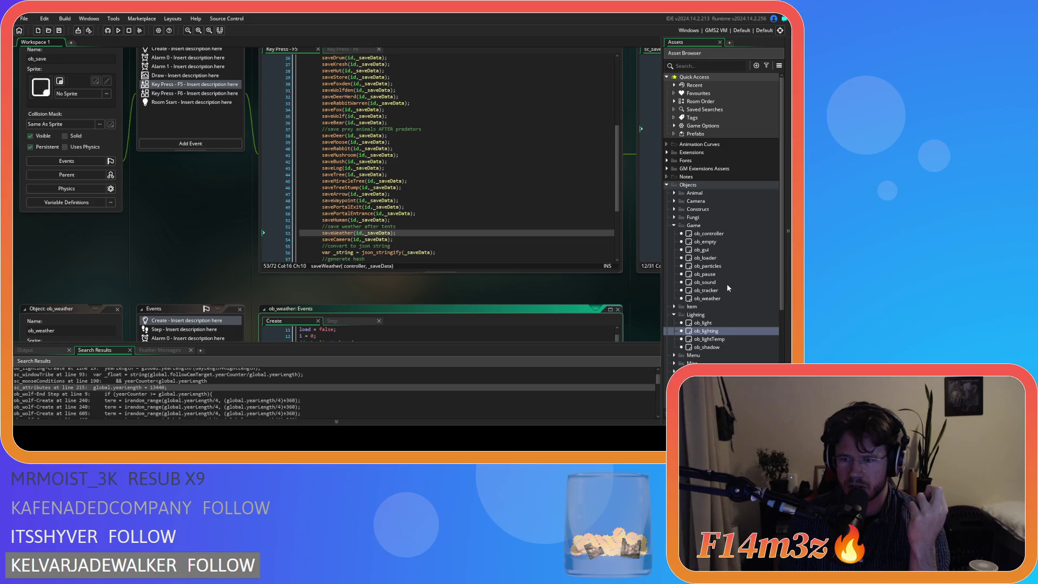
{"action": "scroll", "coordinate": [727, 339], "scroll_direction": "down", "scroll_amount": 2}
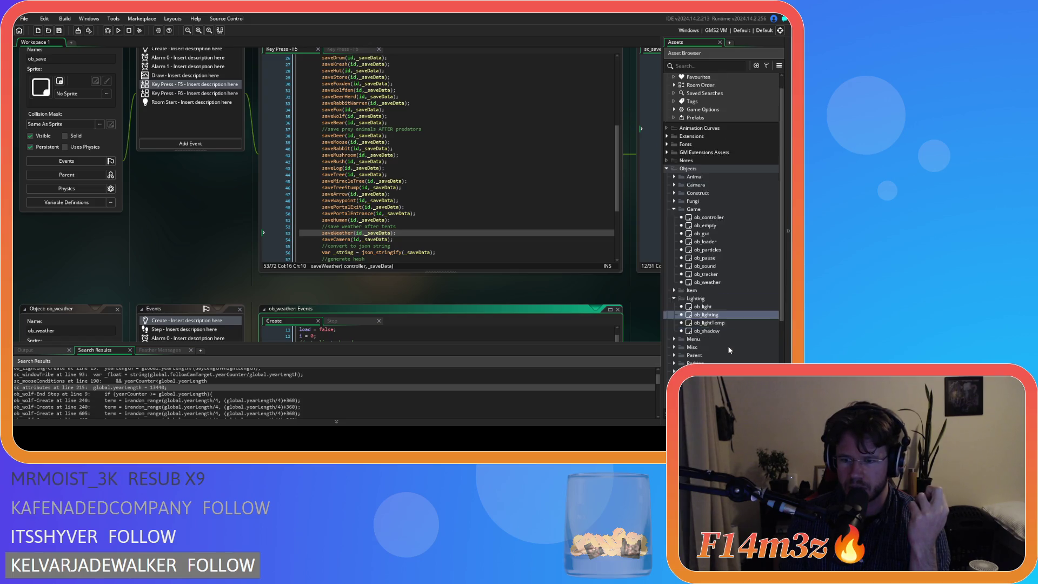
- Reopen ob_weather and scroll down to ob_lighting's Create code with dayLength 150 and nightLength 90
{"action": "double_click", "coordinate": [708, 266]}
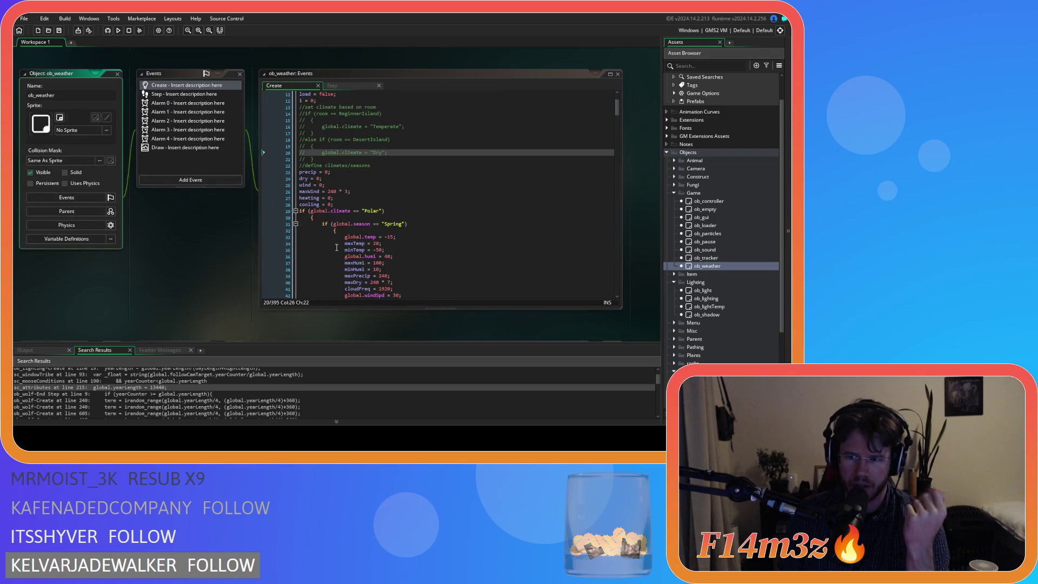
{"action": "scroll", "coordinate": [215, 248], "scroll_direction": "up", "scroll_amount": 3}
{"action": "scroll", "coordinate": [214, 247], "scroll_direction": "down", "scroll_amount": 4}
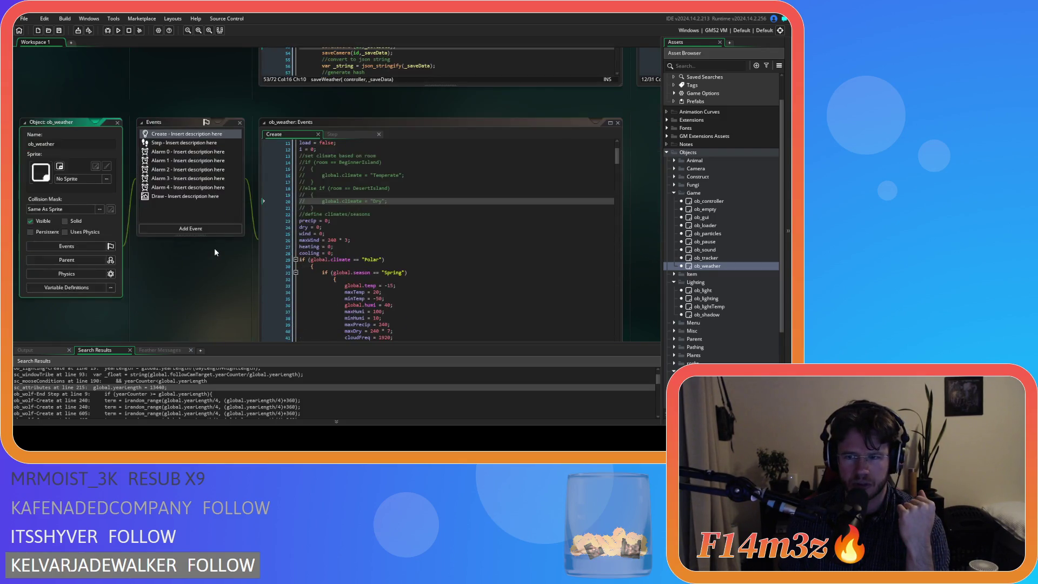
{"action": "scroll", "coordinate": [239, 253], "scroll_direction": "down", "scroll_amount": 5}
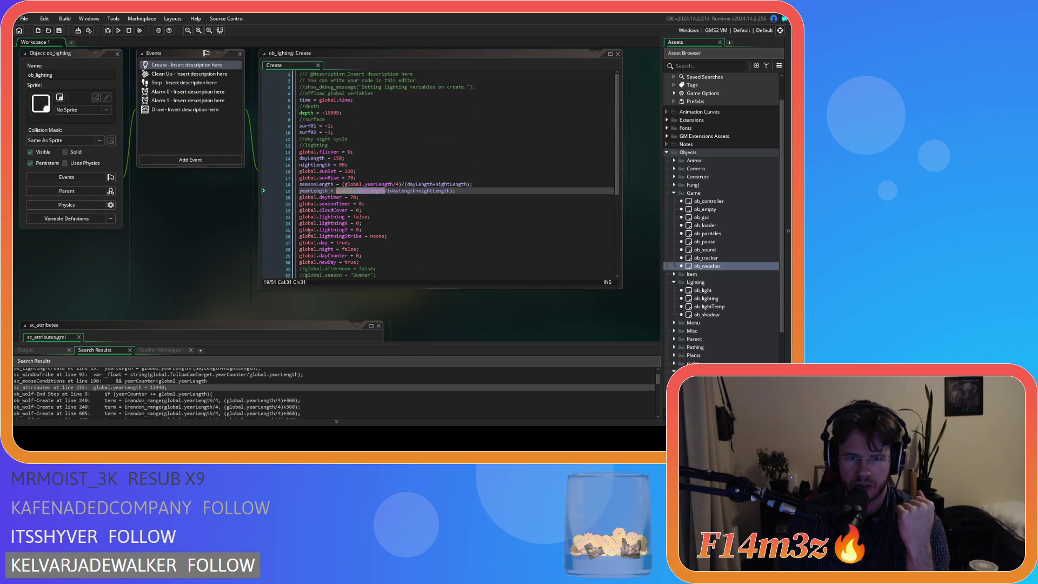
- Review ob_lighting's Step and Create code, including the global.cloudCover line
{"action": "left_click", "coordinate": [481, 203]}
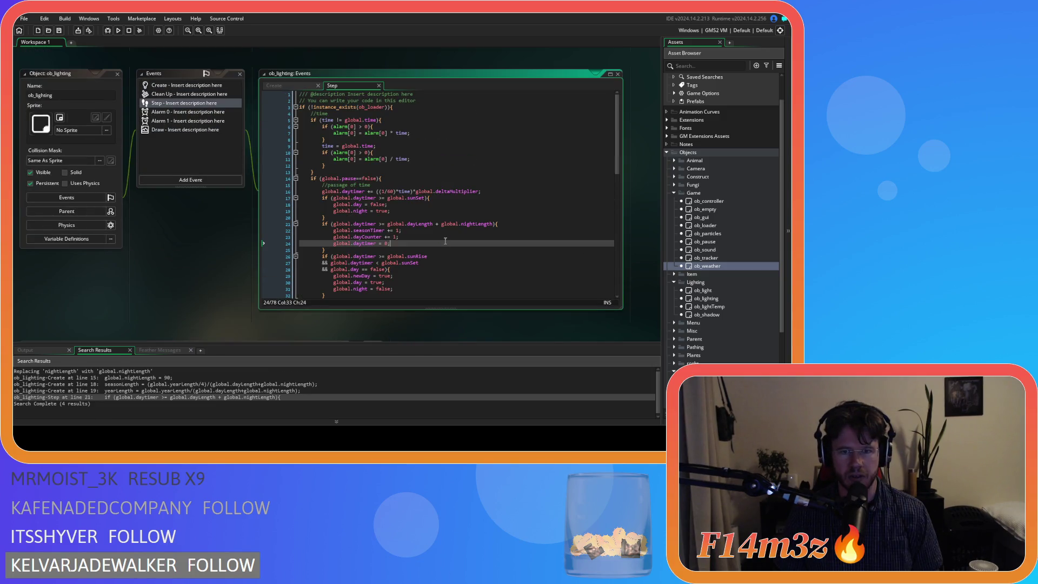
{"action": "left_click", "coordinate": [273, 86]}
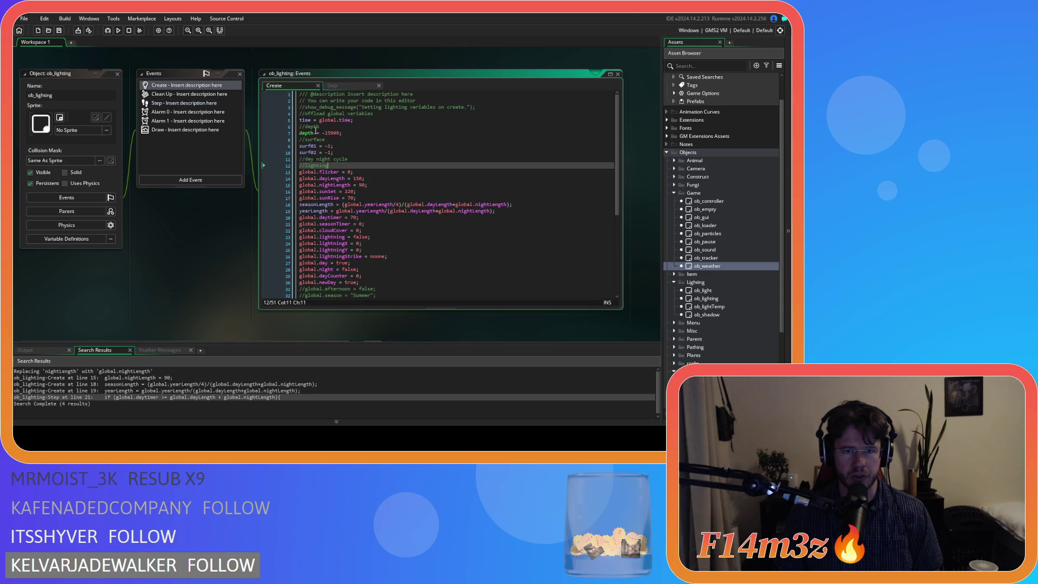
{"action": "scroll", "coordinate": [700, 282], "scroll_direction": "down", "scroll_amount": 4}
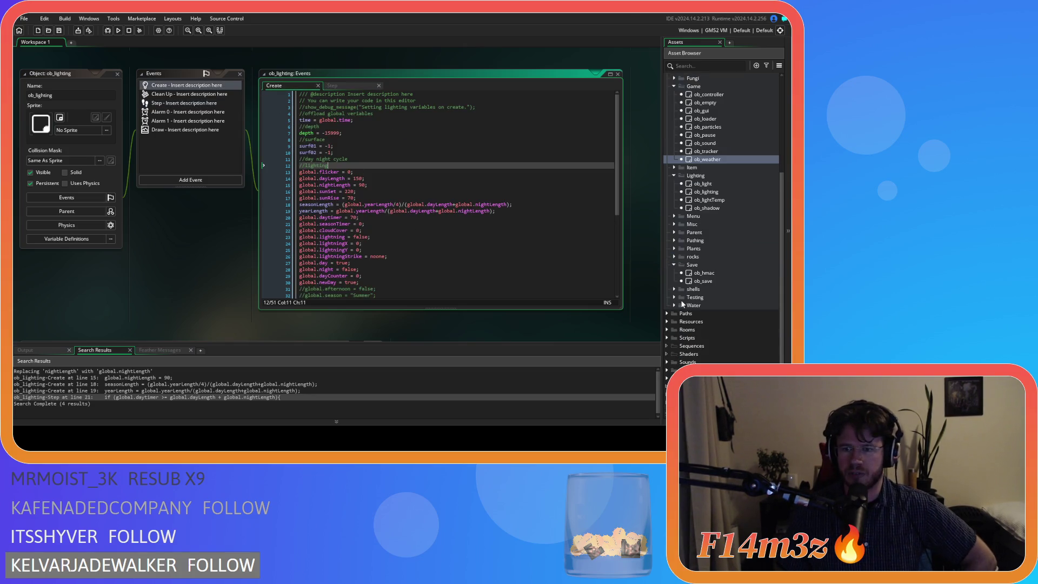
{"action": "left_click", "coordinate": [507, 229]}
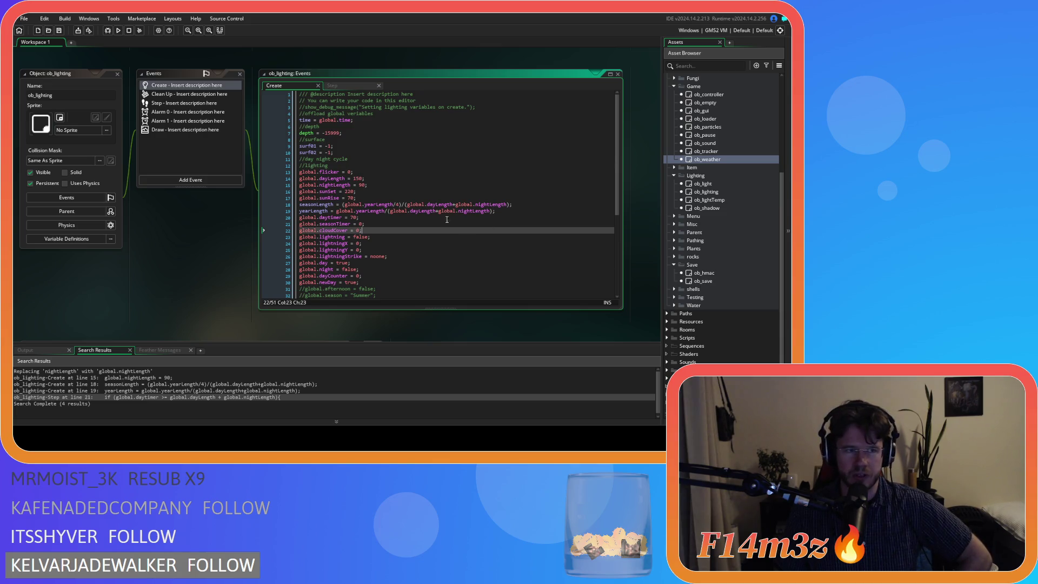
{"action": "left_click", "coordinate": [239, 147]}
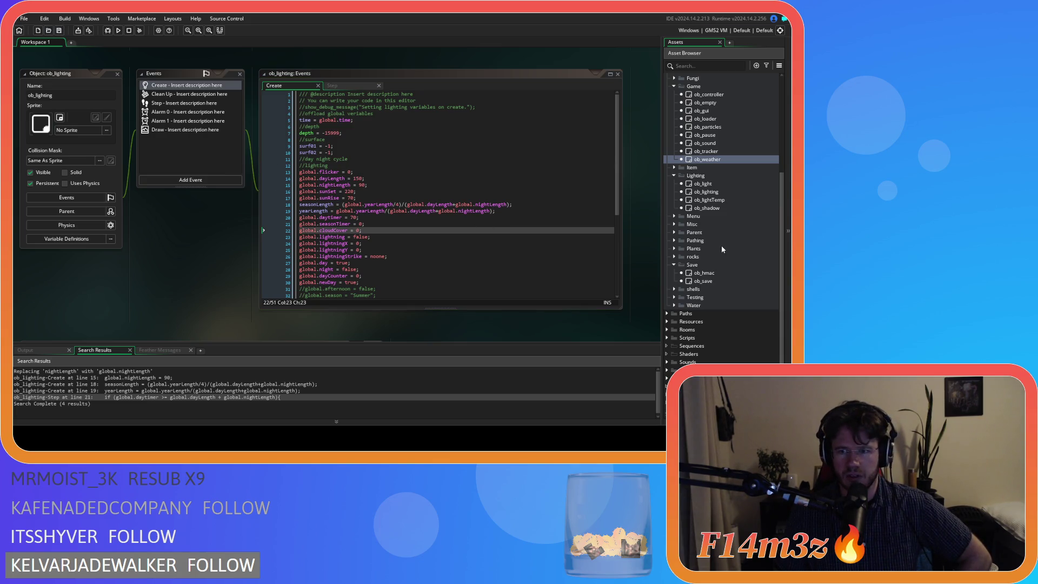
{"action": "double_click", "coordinate": [719, 195]}
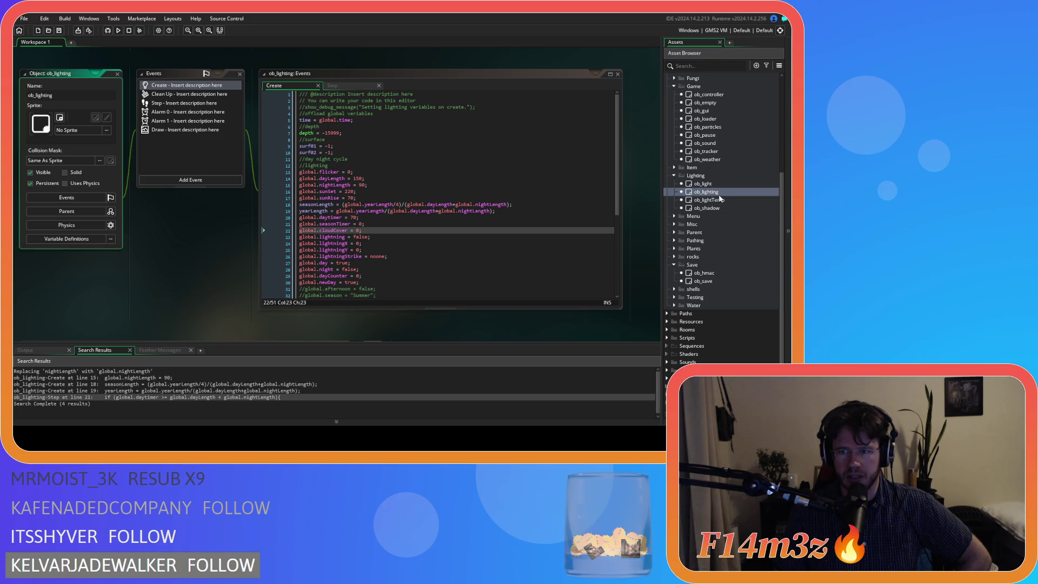
- Review ob_weather's Create and Step code, then reopen ob_lighting and ob_save
{"action": "double_click", "coordinate": [707, 160]}
{"action": "left_click", "coordinate": [496, 209]}
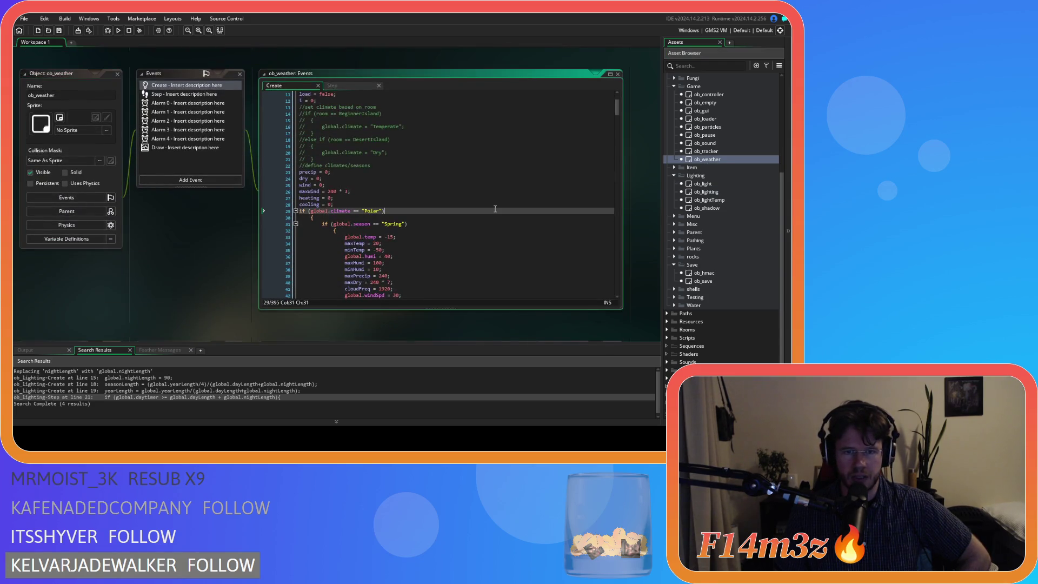
{"action": "left_click", "coordinate": [336, 84]}
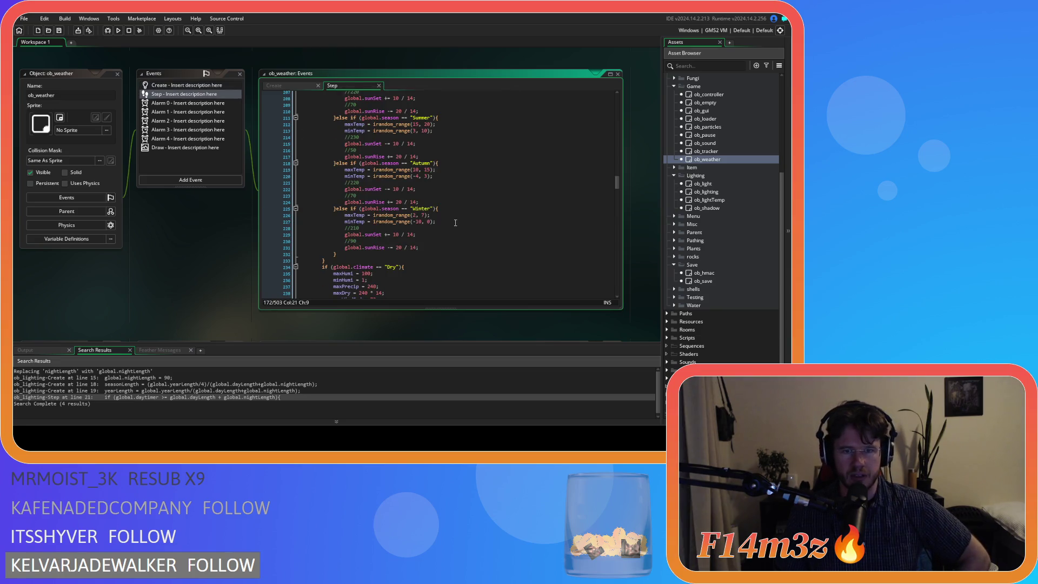
{"action": "scroll", "coordinate": [468, 223], "scroll_direction": "down", "scroll_amount": 3}
{"action": "mouse_move", "coordinate": [616, 167]}
{"action": "left_mouse_down"}
{"action": "mouse_move", "coordinate": [598, 94]}
{"action": "mouse_move", "coordinate": [595, 158]}
{"action": "left_mouse_up"}
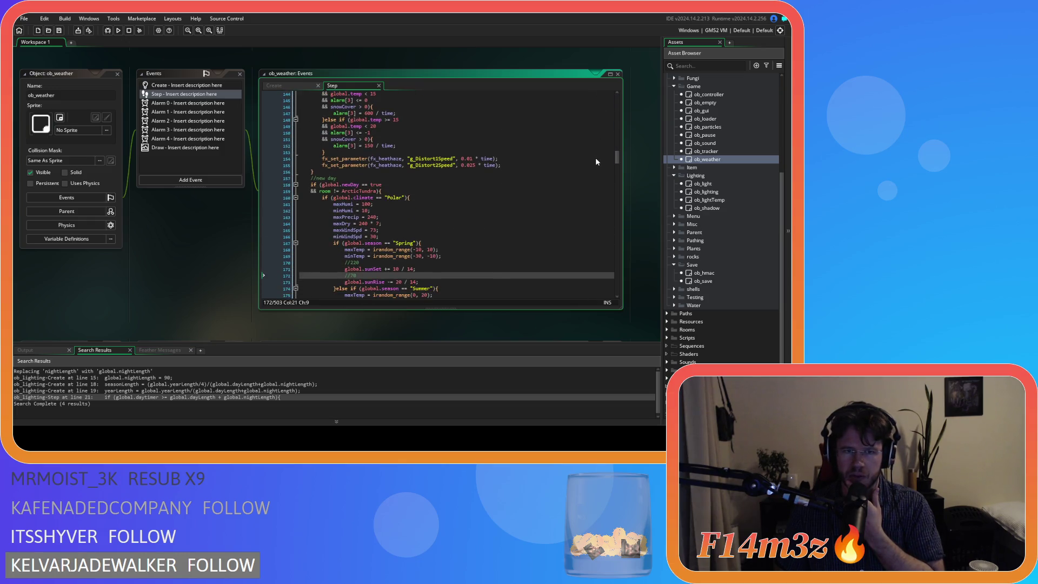
{"action": "left_click", "coordinate": [278, 87]}
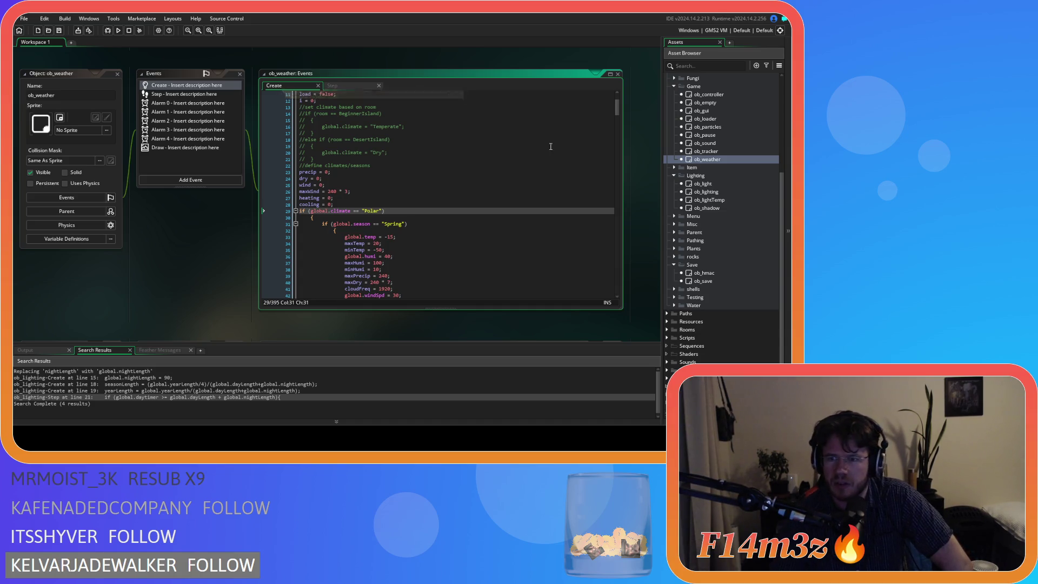
{"action": "double_click", "coordinate": [716, 192]}
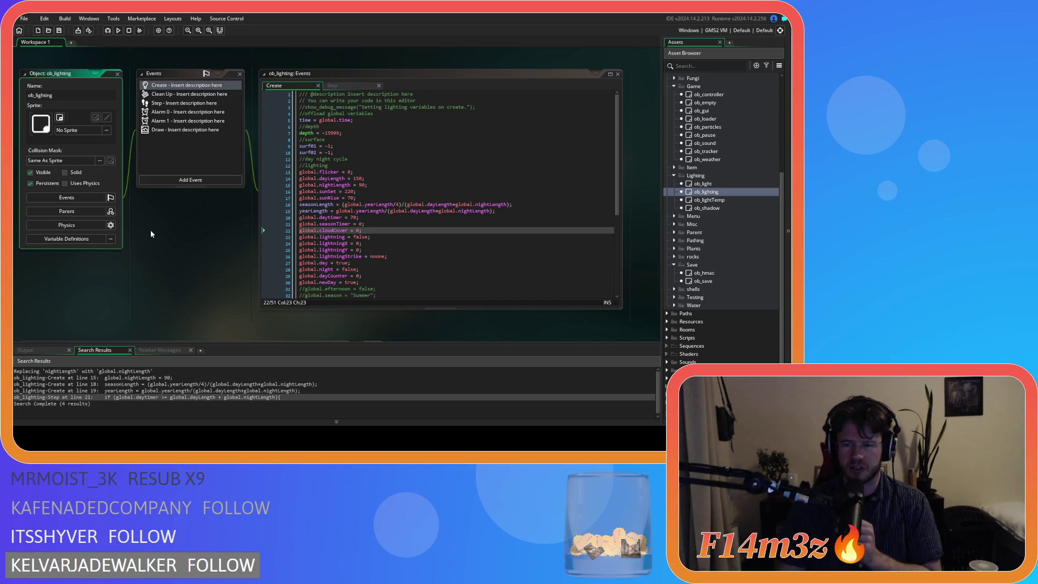
{"action": "double_click", "coordinate": [705, 281]}
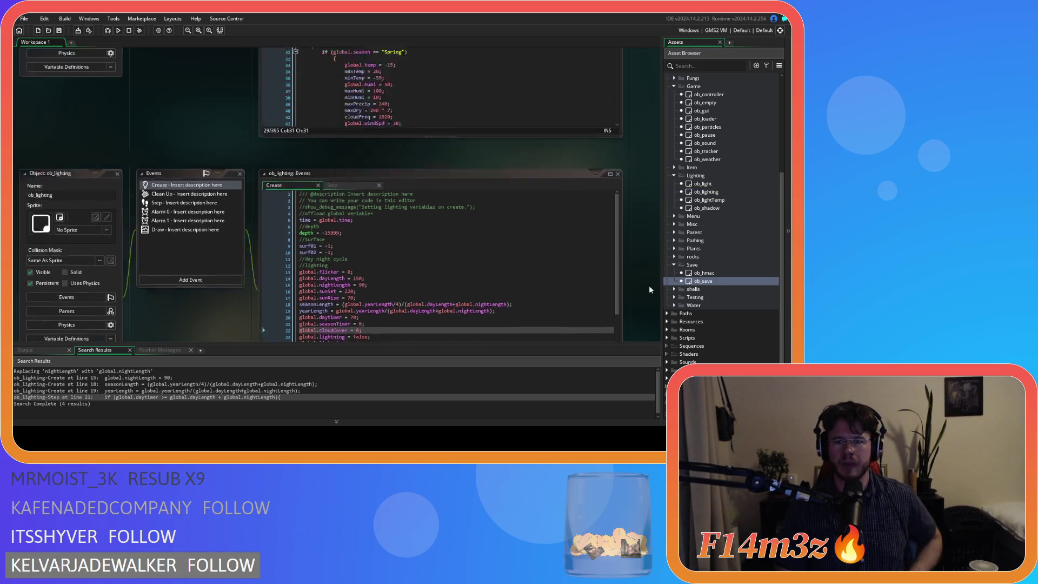
- Search ob_save's Key Press F6 code for 'ob_lighting'
{"action": "left_click", "coordinate": [342, 85]}
{"action": "key", "text": "ctrl+f"}
{"action": "type", "text": "ob_lighting"}
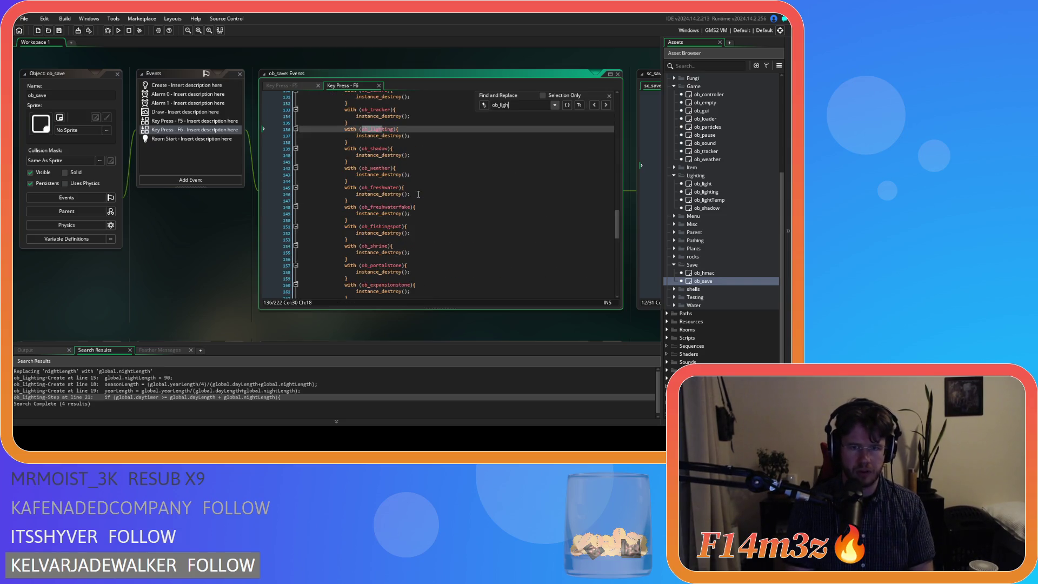
{"action": "left_click", "coordinate": [373, 142]}
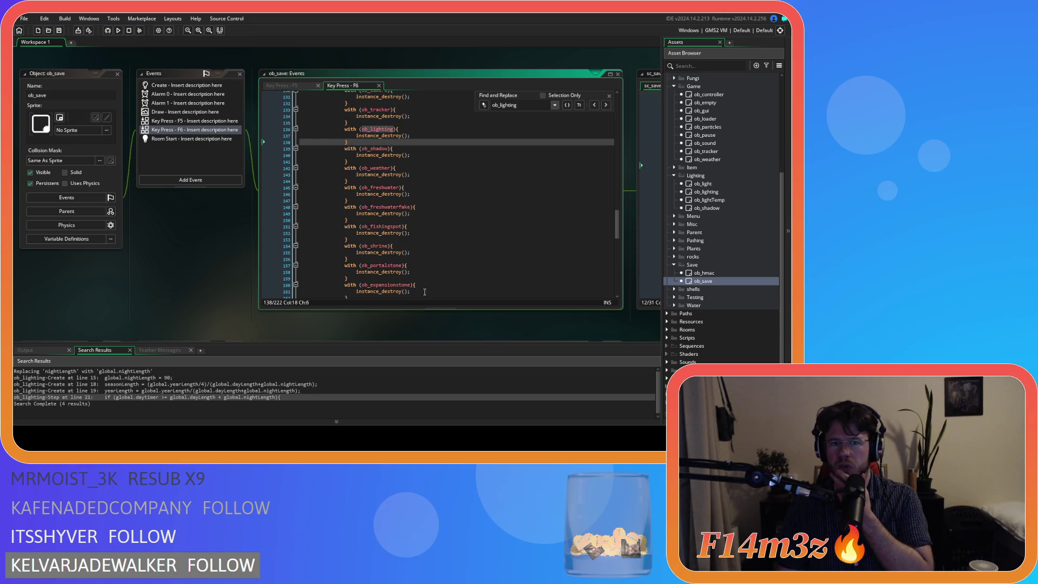
- Open sc_saveLighting from the F5 saveLighting call and go to its daytimer entry
{"action": "left_click", "coordinate": [284, 86]}
{"action": "left_click", "coordinate": [400, 202]}
{"action": "scroll", "coordinate": [401, 201], "scroll_direction": "up", "scroll_amount": 8}
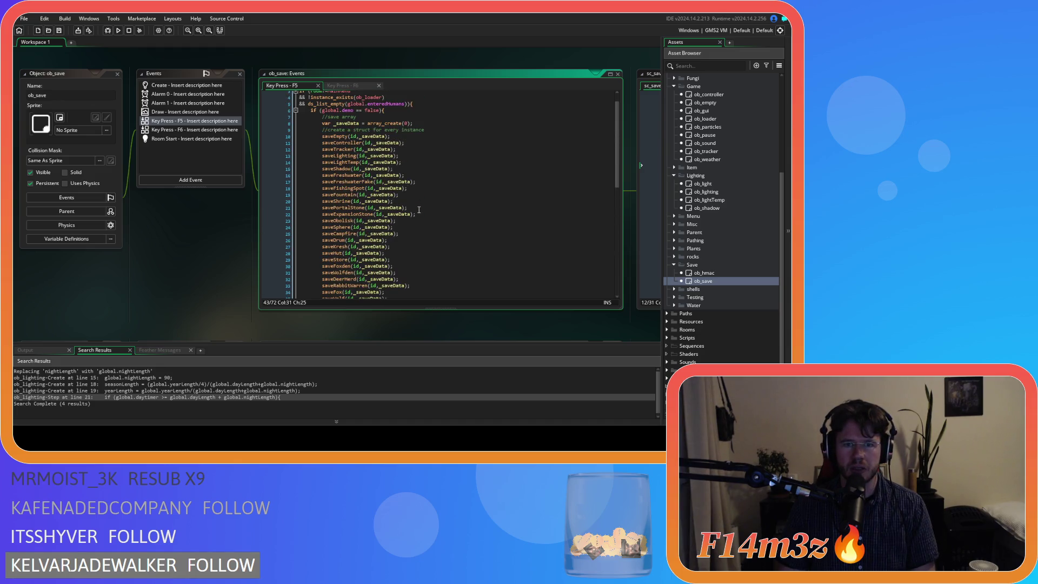
{"action": "middle_click", "coordinate": [337, 156]}
{"action": "left_click", "coordinate": [472, 177]}
{"action": "left_click", "coordinate": [481, 167]}
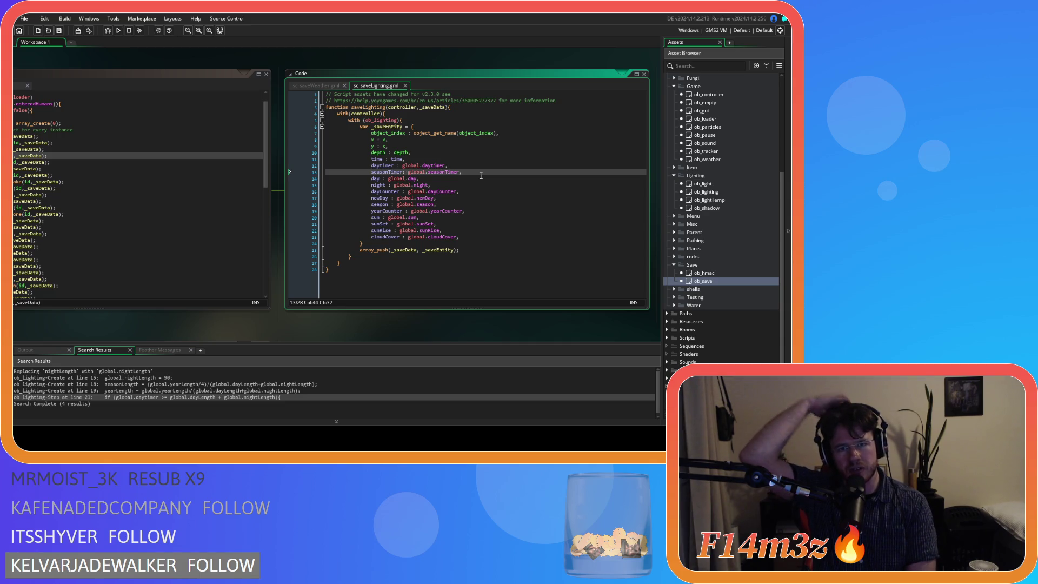
{"action": "left_click", "coordinate": [481, 176]}
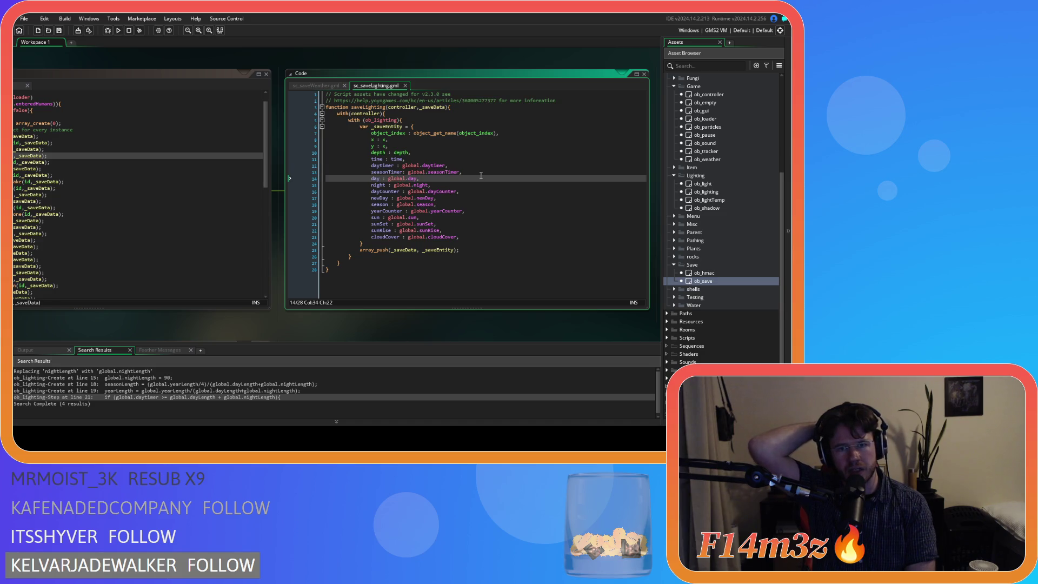
{"action": "key", "text": "Down"}
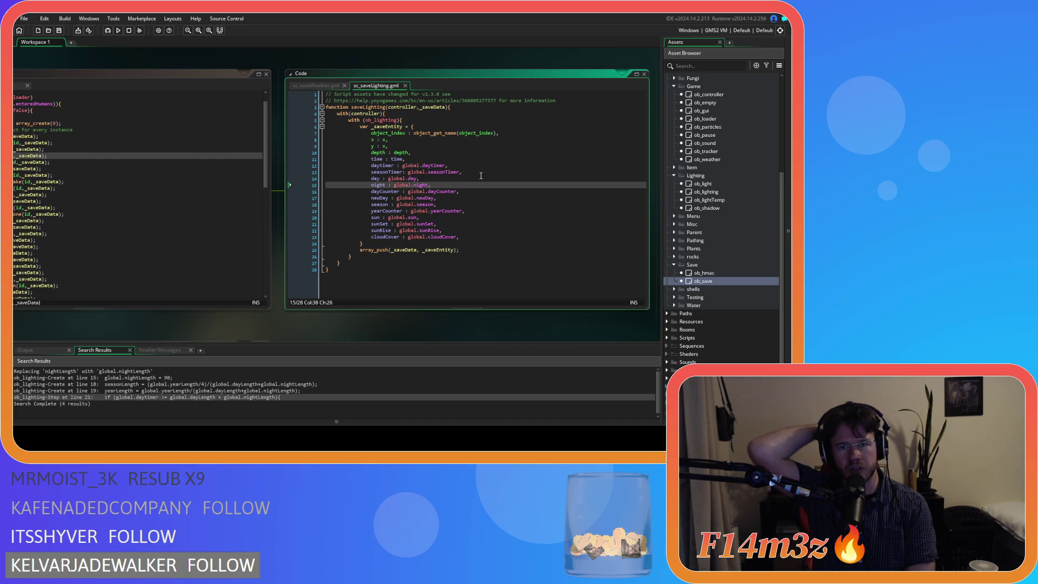
{"action": "key", "text": "Down"}
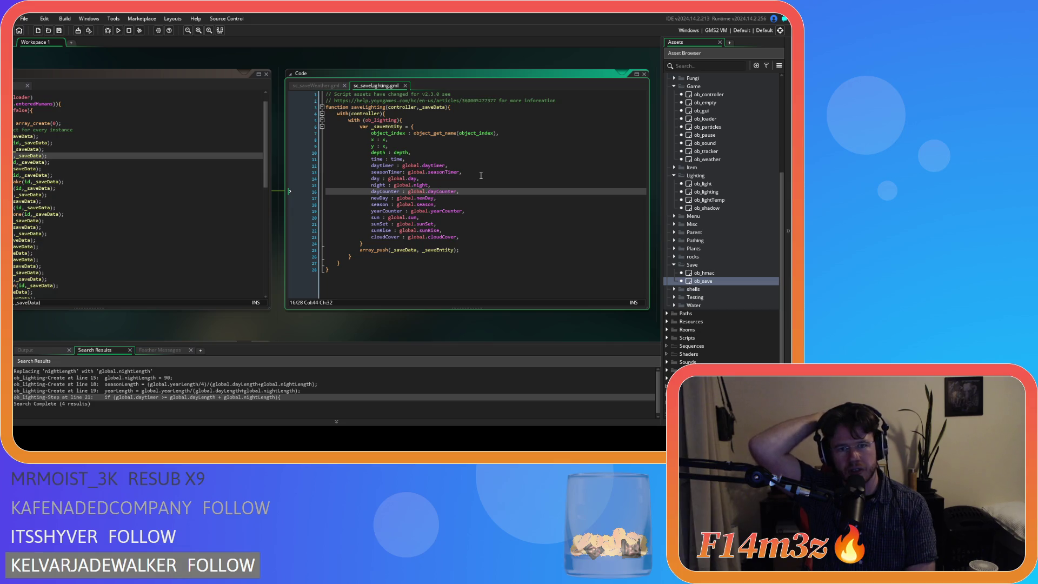
{"action": "key", "text": "Down"}
{"action": "key", "text": "Down"}
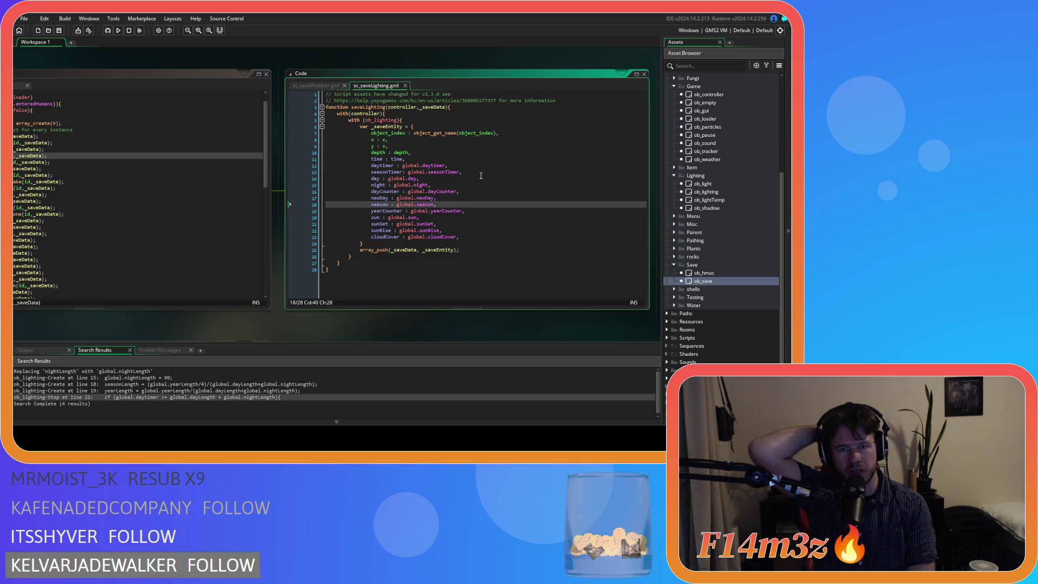
{"action": "key", "text": "Down"}
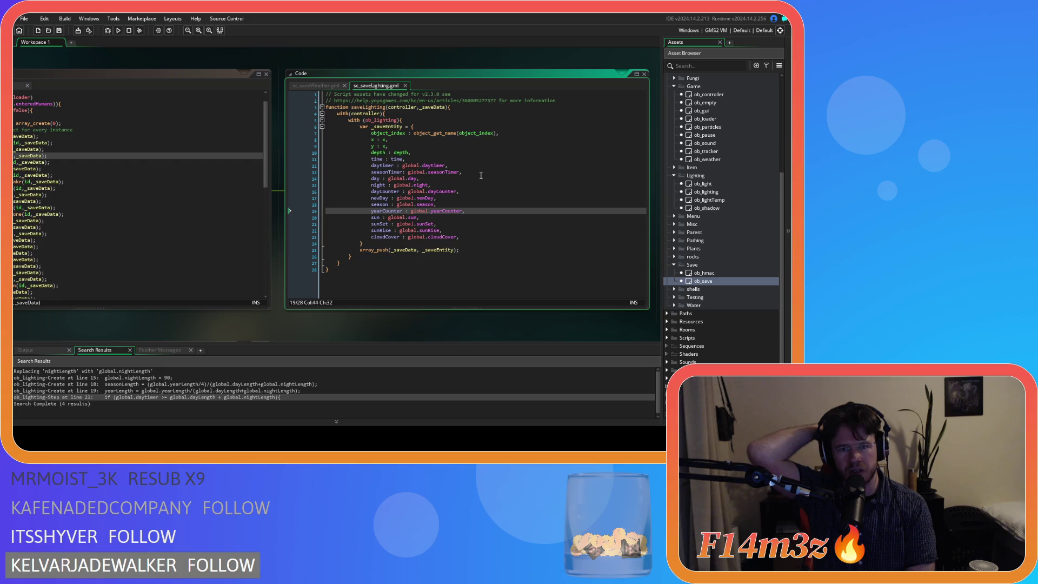
{"action": "key", "text": "Down"}
{"action": "key", "text": "Down"}
{"action": "key", "text": "Down"}
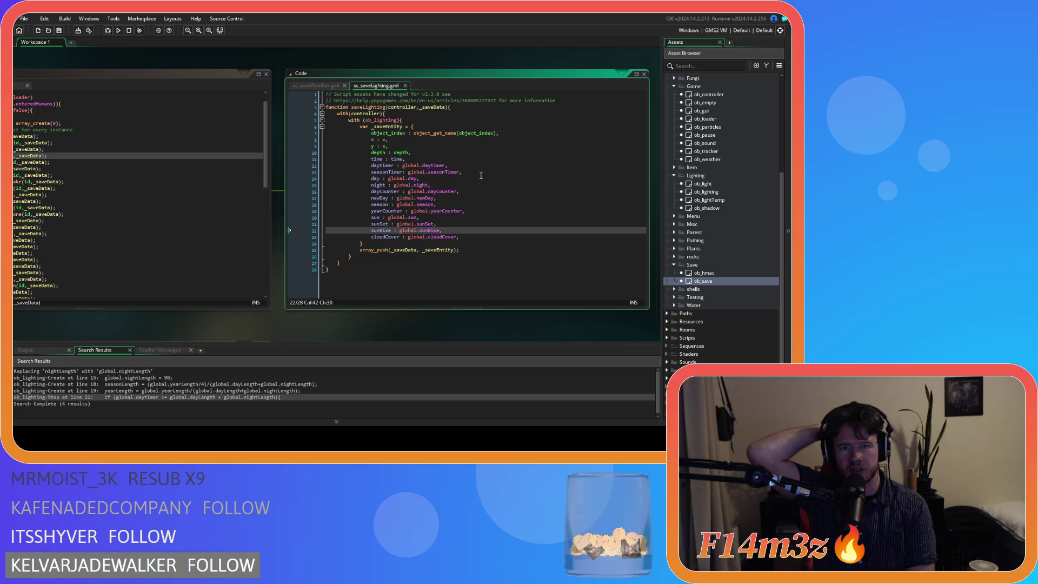
{"action": "key", "text": "Down"}
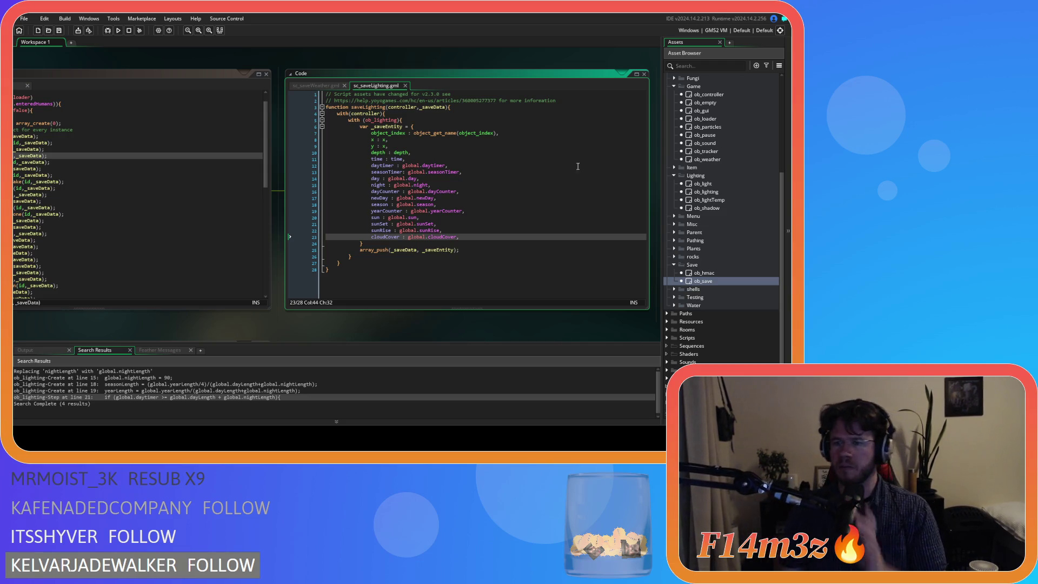
{"action": "double_click", "coordinate": [708, 159]}
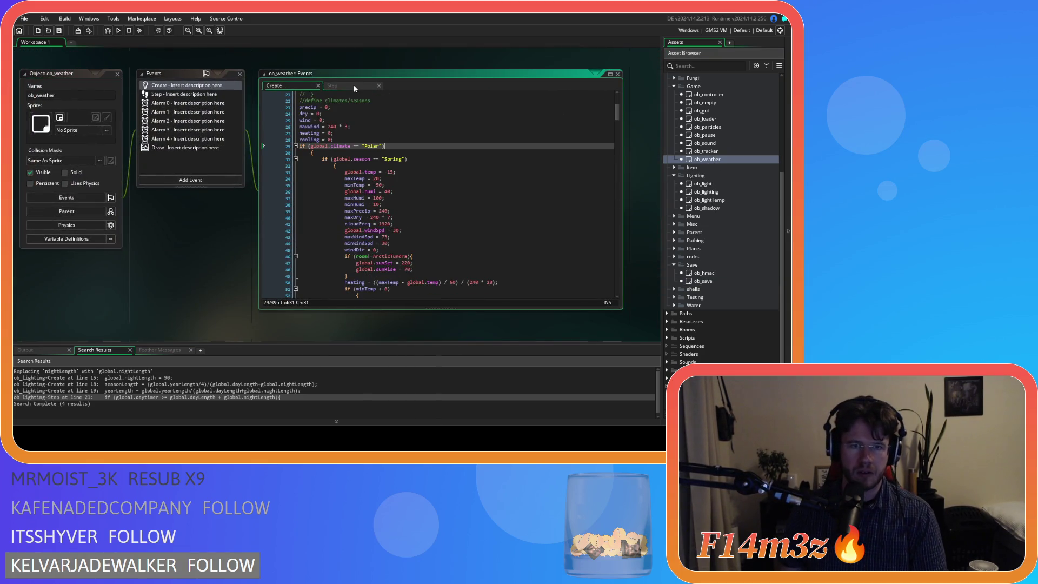
{"action": "key", "text": "ctrl+Tab"}
{"action": "scroll", "coordinate": [442, 243], "scroll_direction": "up", "scroll_amount": 10}
{"action": "scroll", "coordinate": [442, 243], "scroll_direction": "down", "scroll_amount": 12}
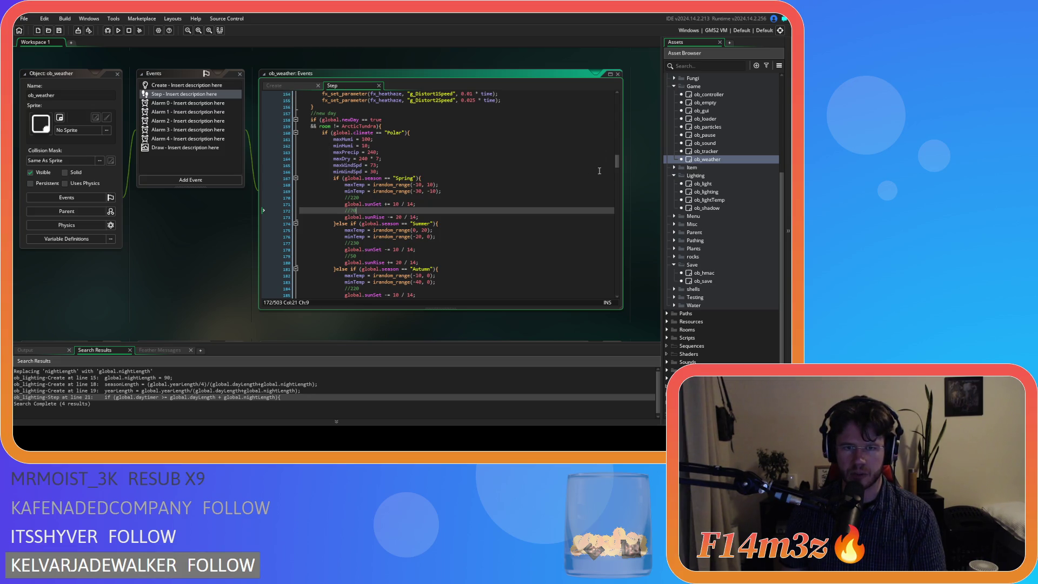
{"action": "double_click", "coordinate": [704, 280]}
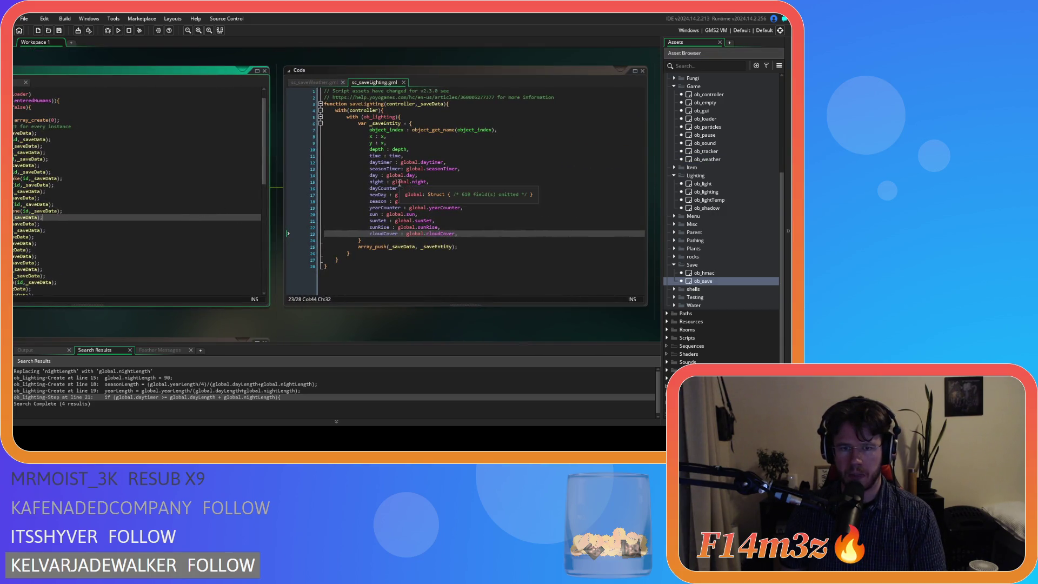
- Highlight the daytimer and newDay save entries, then open ob_lighting's Create code
{"action": "left_click_drag", "start_coordinate": [378, 163], "coordinate": [447, 163]}
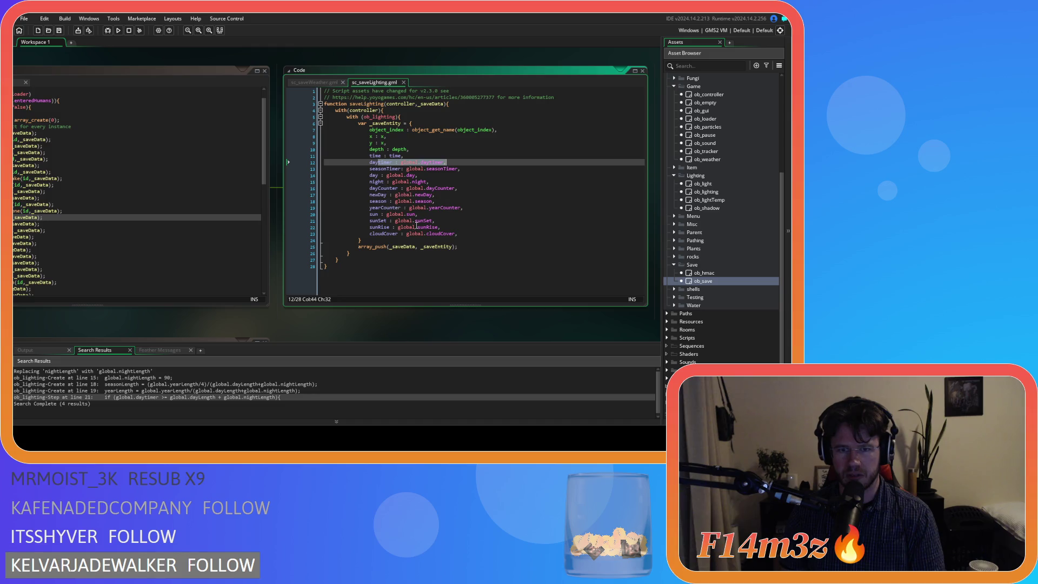
{"action": "left_click_drag", "start_coordinate": [407, 195], "coordinate": [435, 195]}
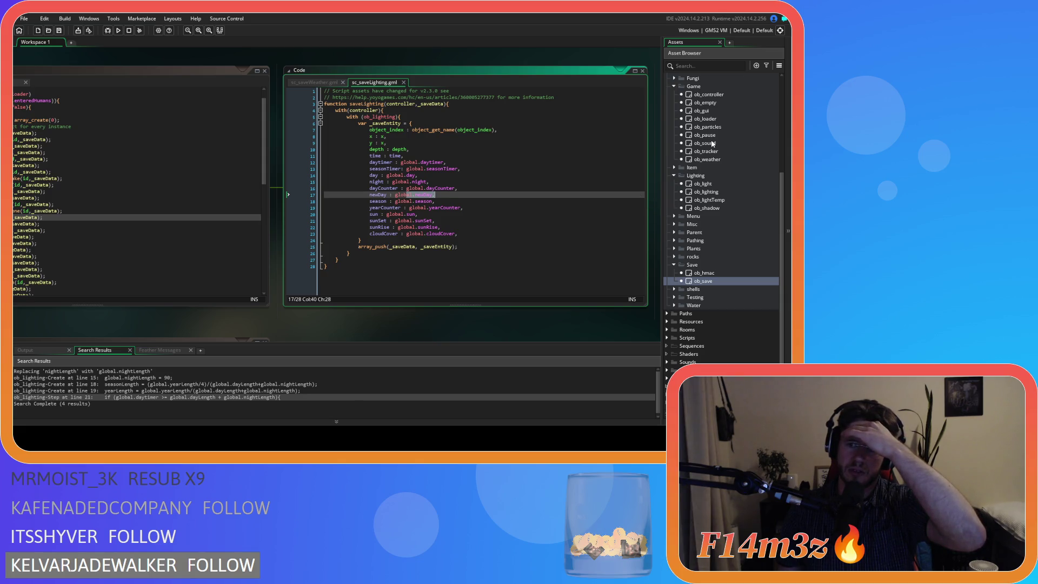
{"action": "double_click", "coordinate": [706, 192]}
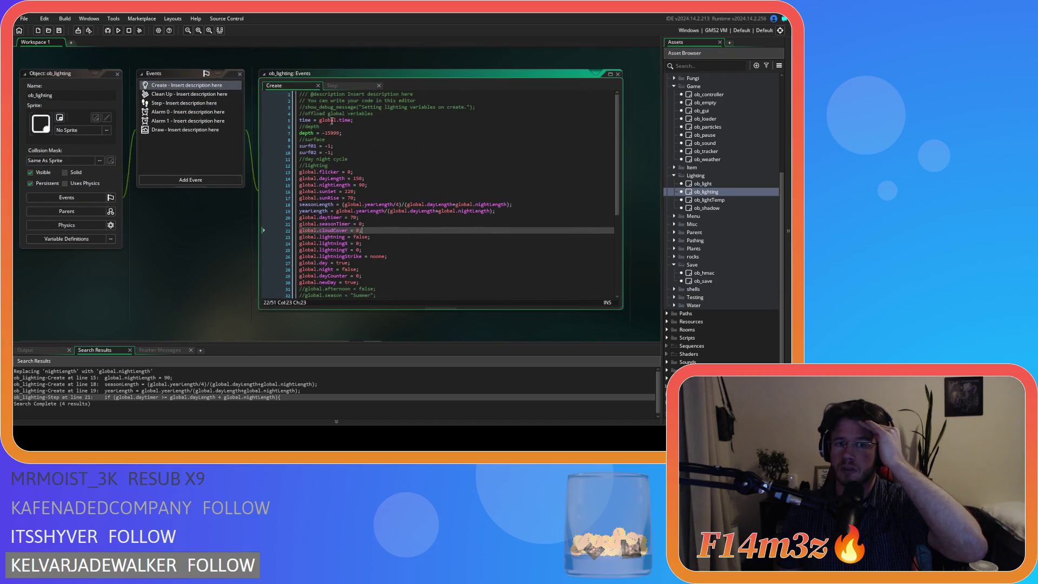
- Select the global.newDay line, check ob_lighting's Step code, then open ob_weather's Step event
{"action": "mouse_move", "coordinate": [335, 186]}
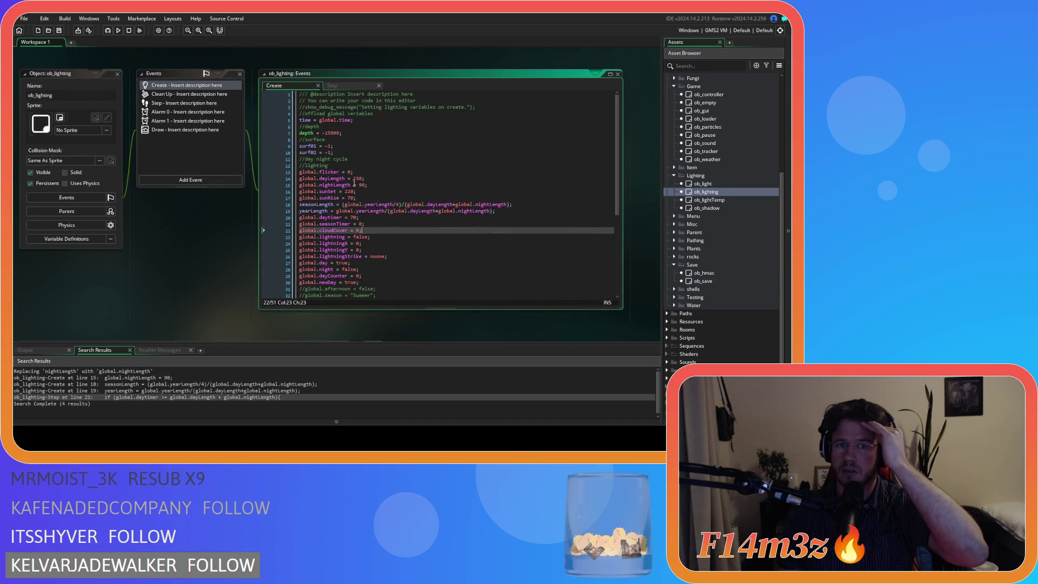
{"action": "left_click_drag", "start_coordinate": [327, 282], "coordinate": [414, 279]}
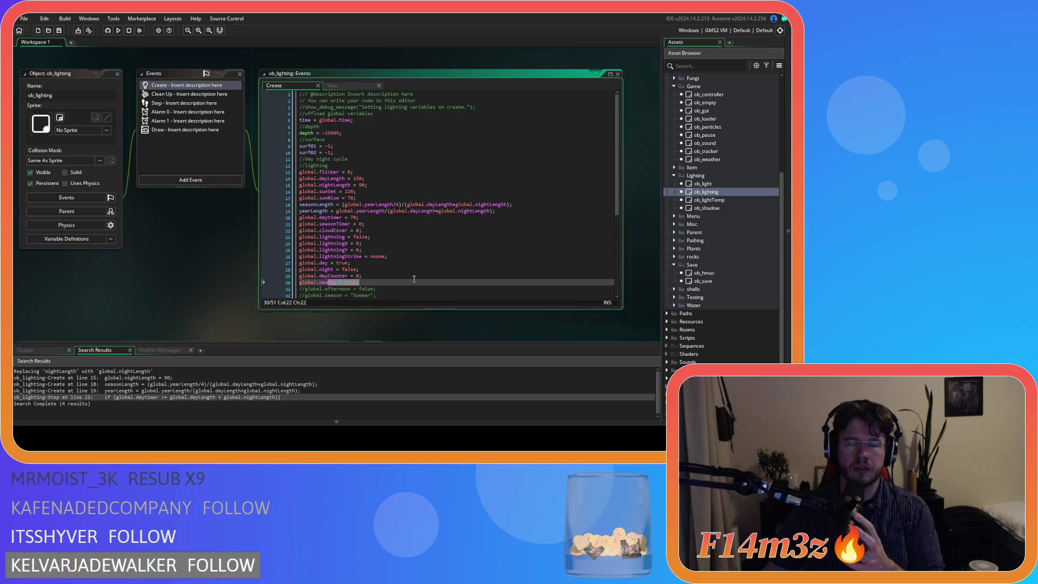
{"action": "left_click", "coordinate": [342, 85]}
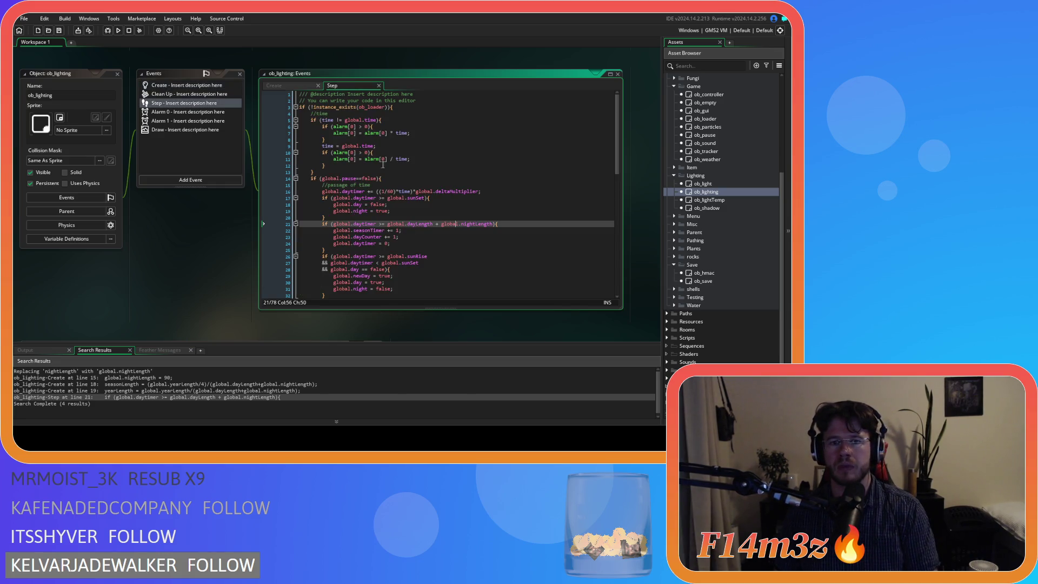
{"action": "scroll", "coordinate": [379, 162], "scroll_direction": "down", "scroll_amount": 5}
{"action": "scroll", "coordinate": [401, 200], "scroll_direction": "up", "scroll_amount": 5}
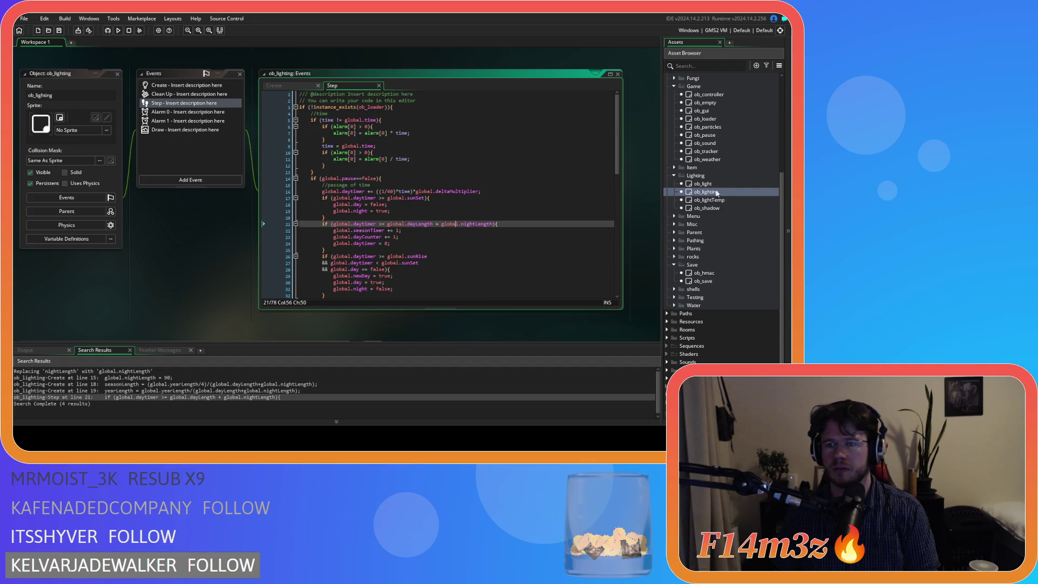
{"action": "double_click", "coordinate": [707, 159]}
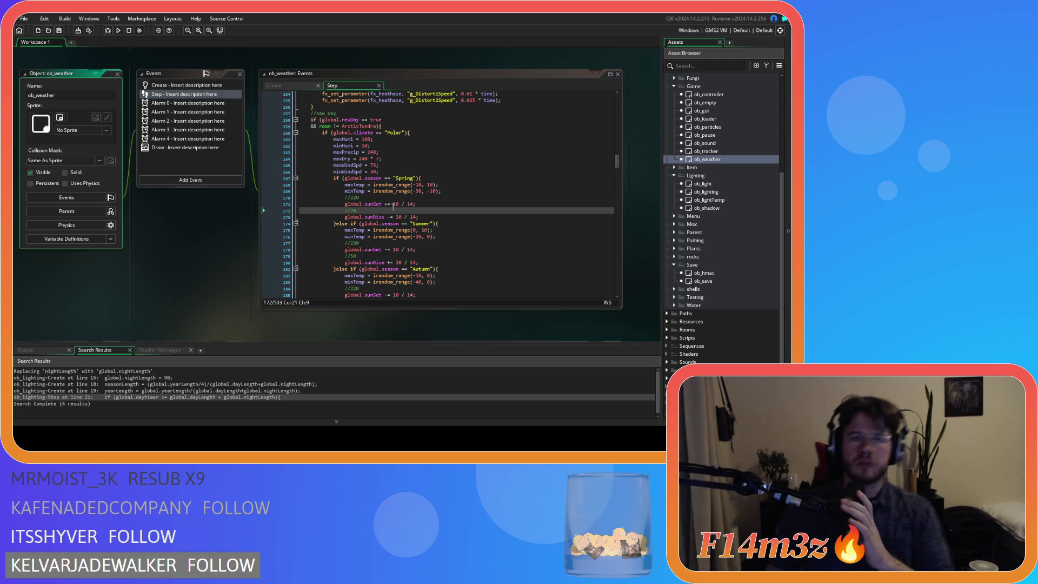
{"action": "scroll", "coordinate": [393, 206], "scroll_direction": "down", "scroll_amount": 3}
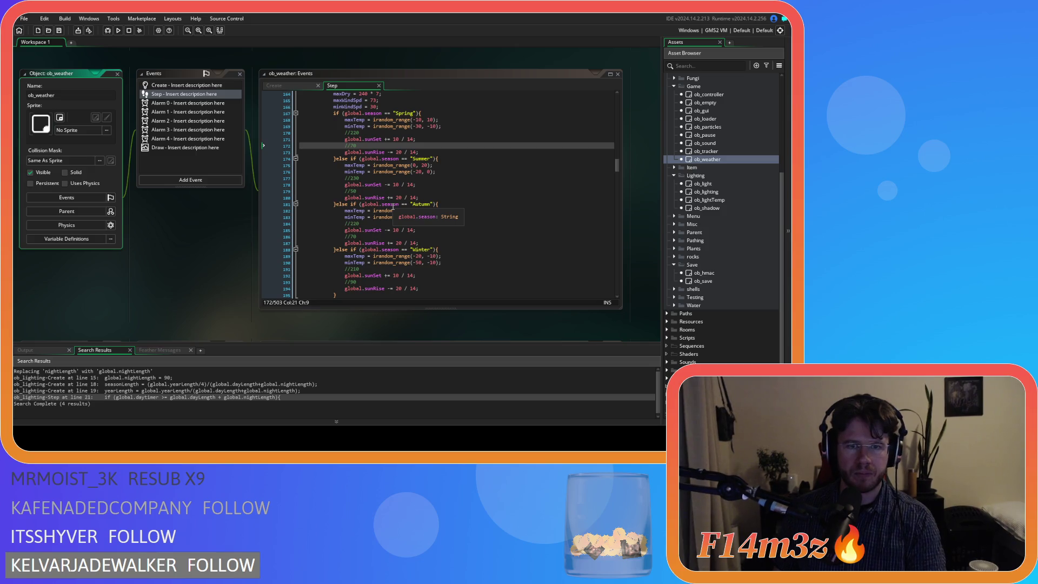
{"action": "scroll", "coordinate": [393, 206], "scroll_direction": "down", "scroll_amount": 3}
{"action": "scroll", "coordinate": [407, 211], "scroll_direction": "down", "scroll_amount": 4}
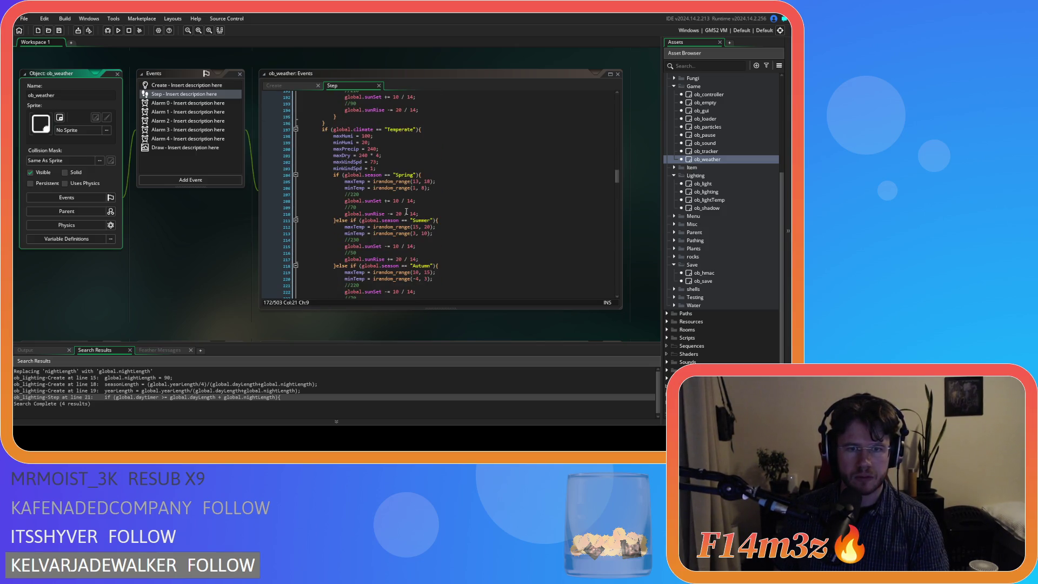
{"action": "scroll", "coordinate": [447, 222], "scroll_direction": "down", "scroll_amount": 5}
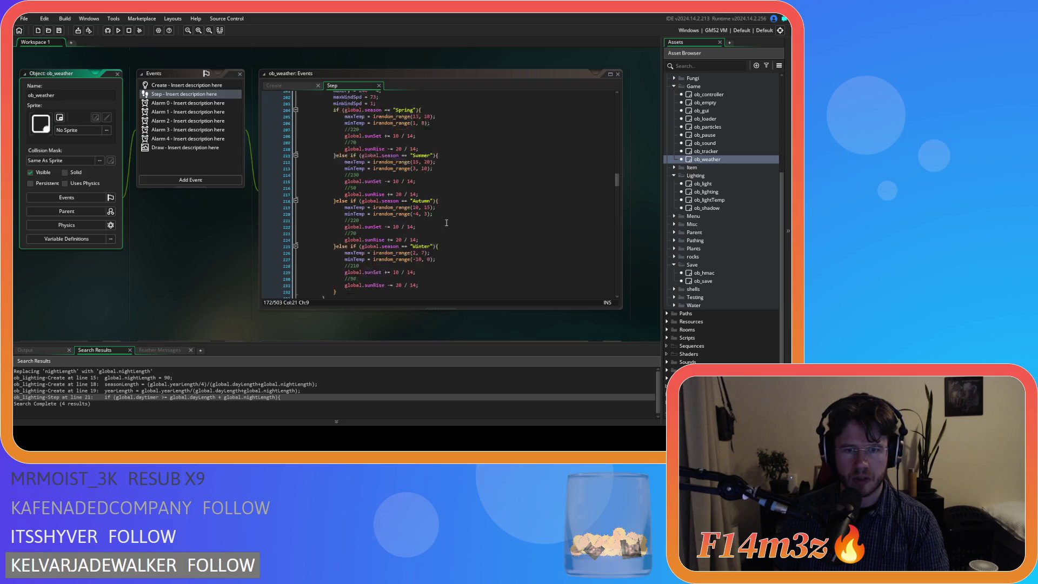
{"action": "scroll", "coordinate": [446, 223], "scroll_direction": "up", "scroll_amount": 4}
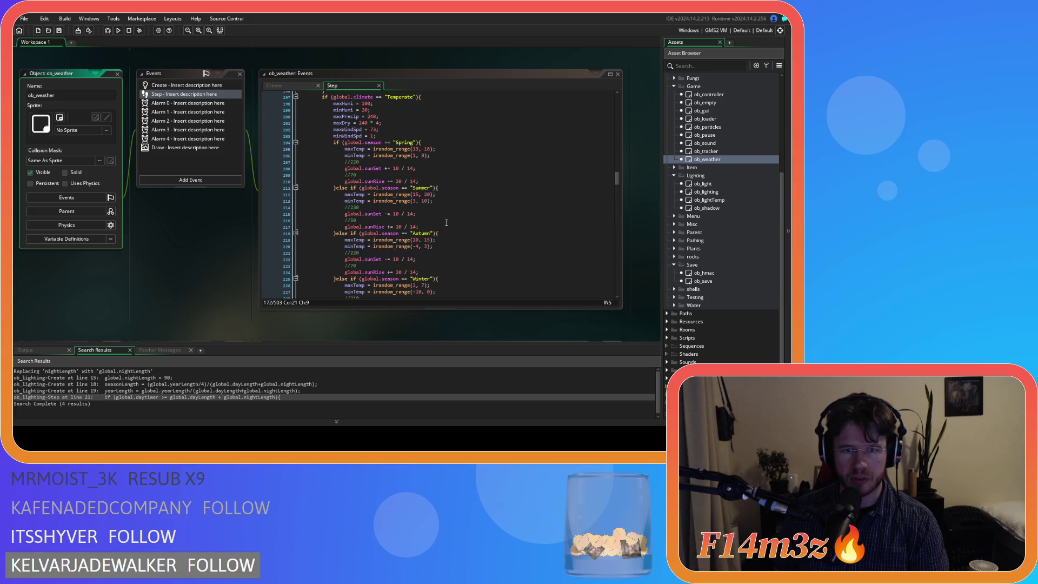
{"action": "scroll", "coordinate": [447, 222], "scroll_direction": "up", "scroll_amount": 11}
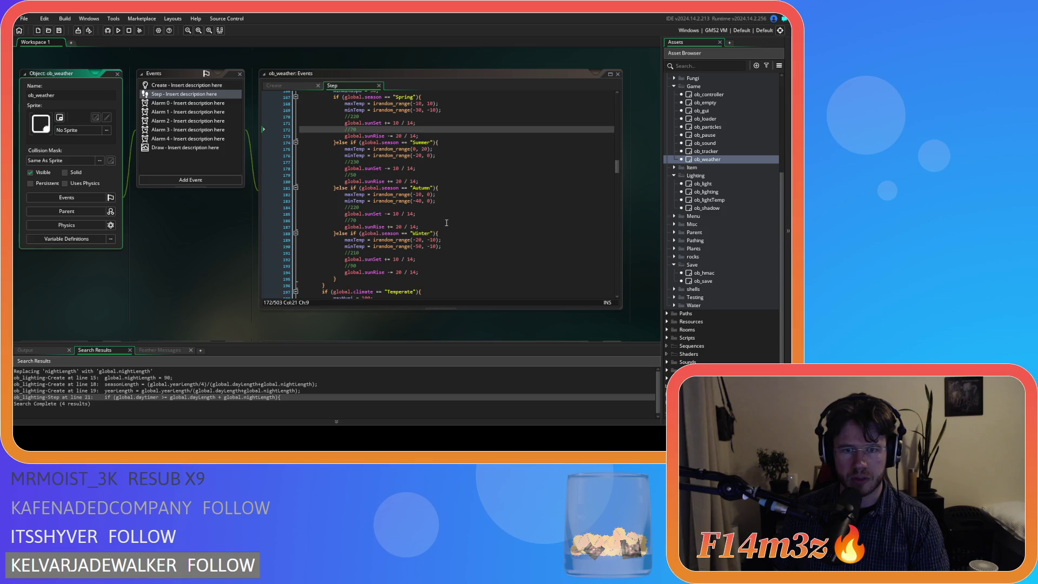
{"action": "scroll", "coordinate": [447, 222], "scroll_direction": "down", "scroll_amount": 20}
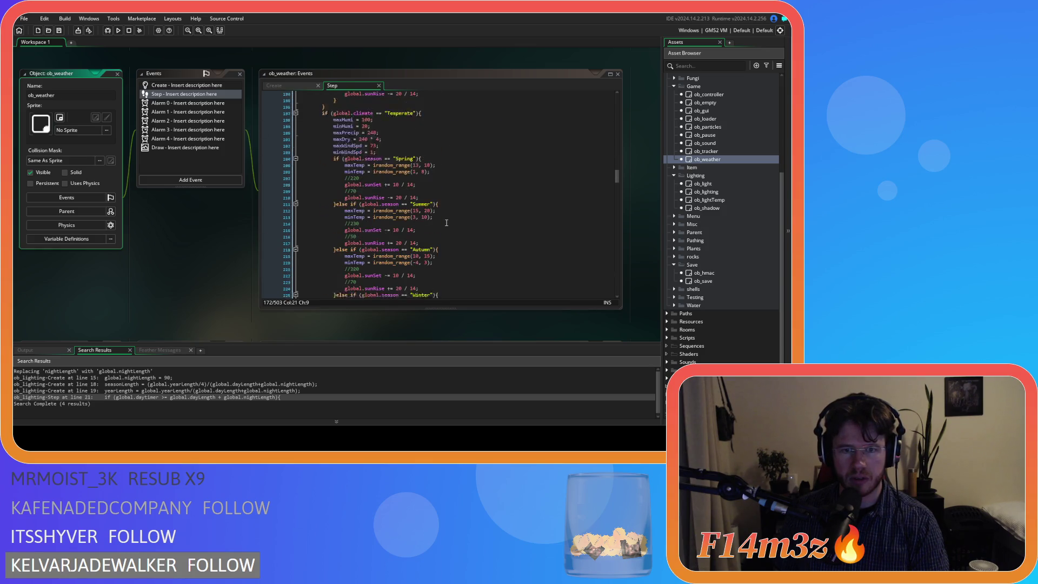
{"action": "scroll", "coordinate": [446, 223], "scroll_direction": "up", "scroll_amount": 2}
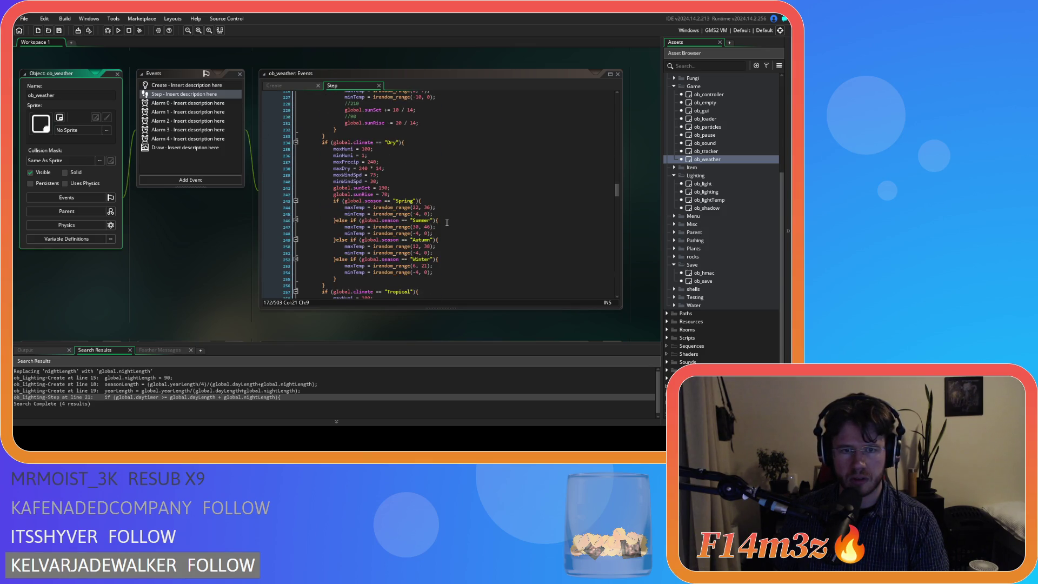
{"action": "scroll", "coordinate": [447, 222], "scroll_direction": "down", "scroll_amount": 1}
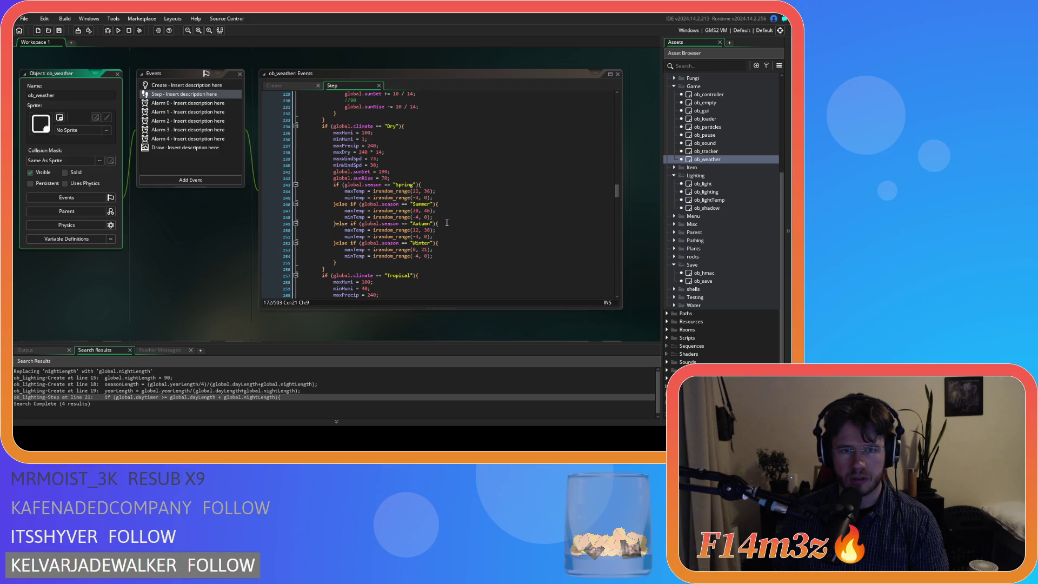
{"action": "scroll", "coordinate": [447, 222], "scroll_direction": "up", "scroll_amount": 2}
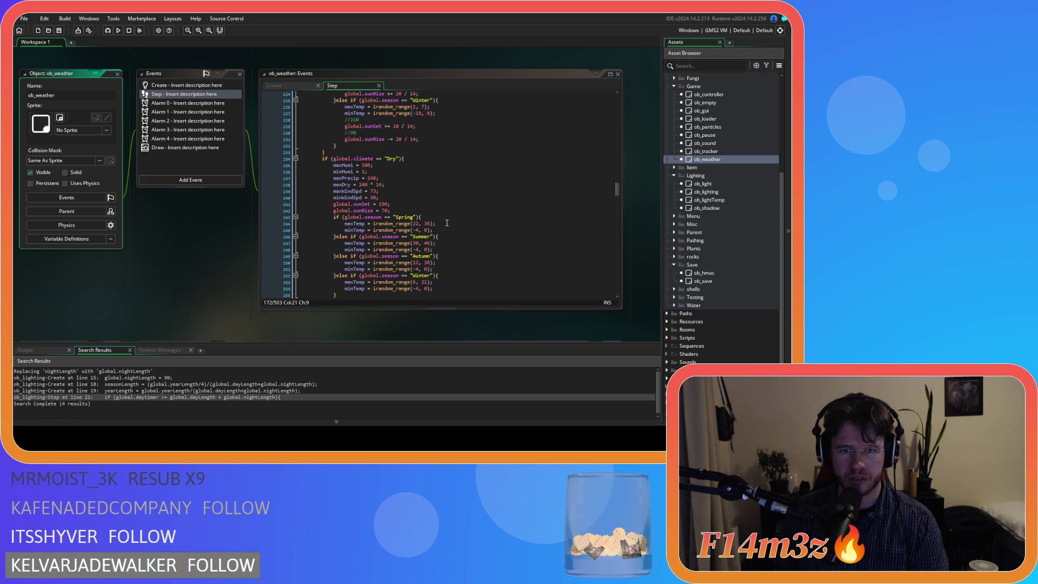
{"action": "scroll", "coordinate": [446, 222], "scroll_direction": "down", "scroll_amount": 1}
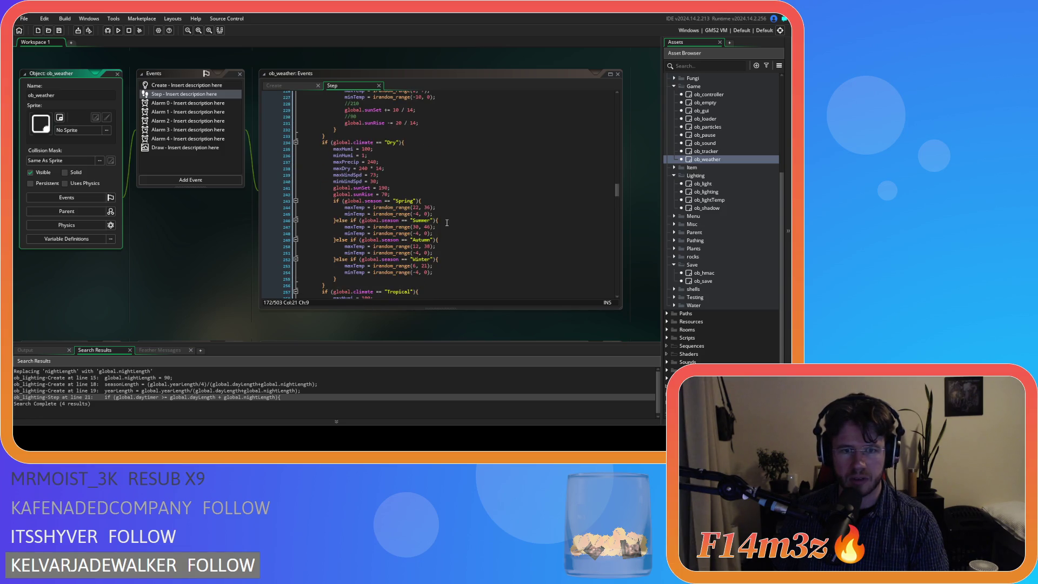
{"action": "left_click_drag", "start_coordinate": [394, 194], "coordinate": [361, 188]}
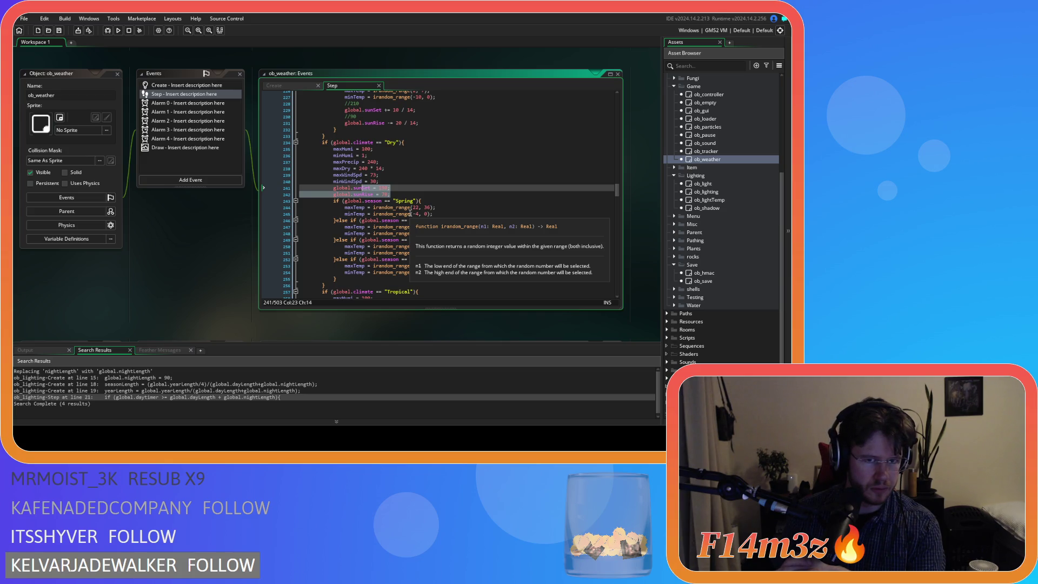
{"action": "scroll", "coordinate": [456, 214], "scroll_direction": "down", "scroll_amount": 9}
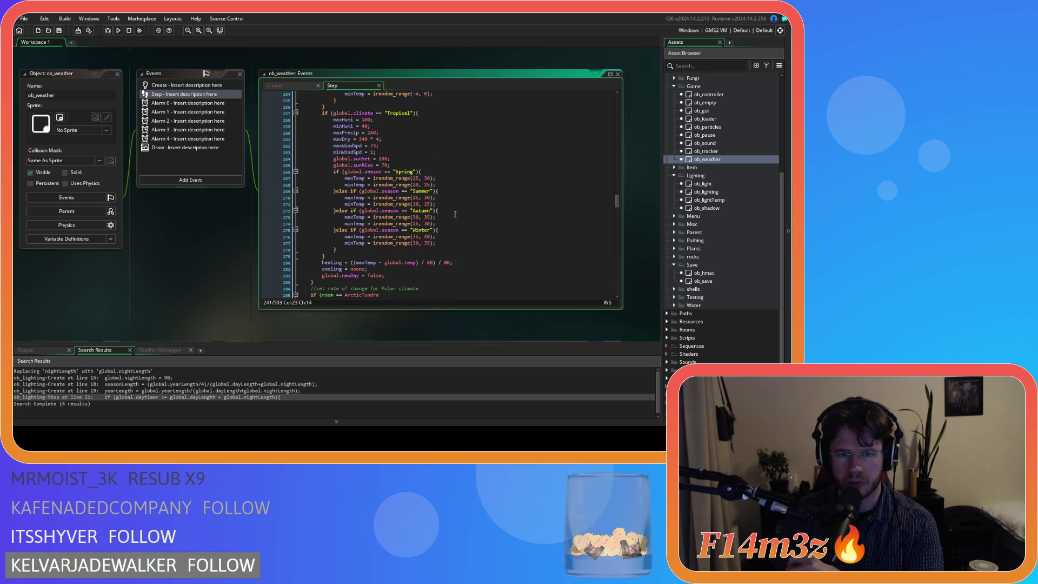
{"action": "left_click", "coordinate": [395, 165]}
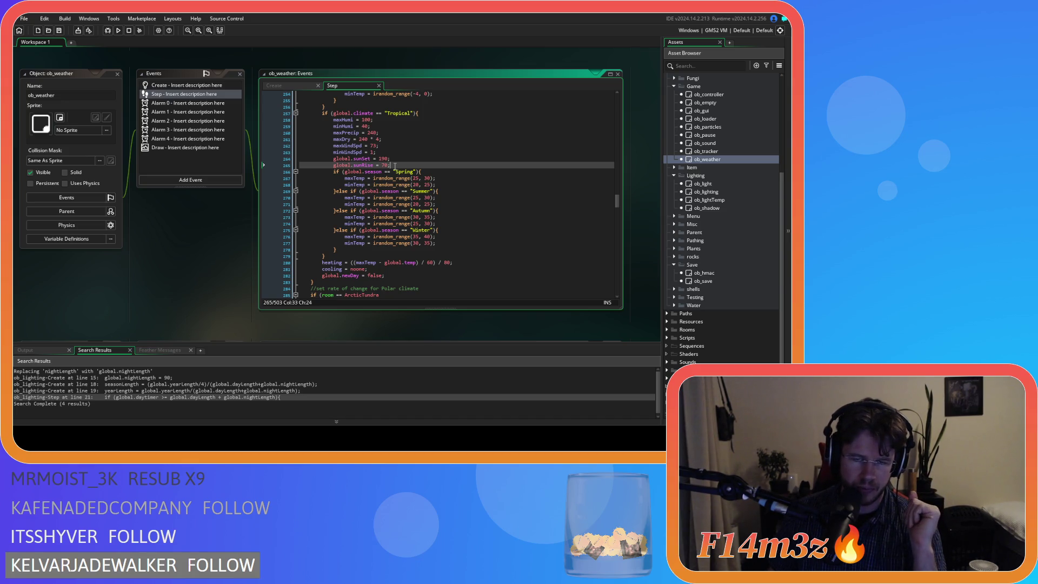
{"action": "scroll", "coordinate": [395, 166], "scroll_direction": "up", "scroll_amount": 13}
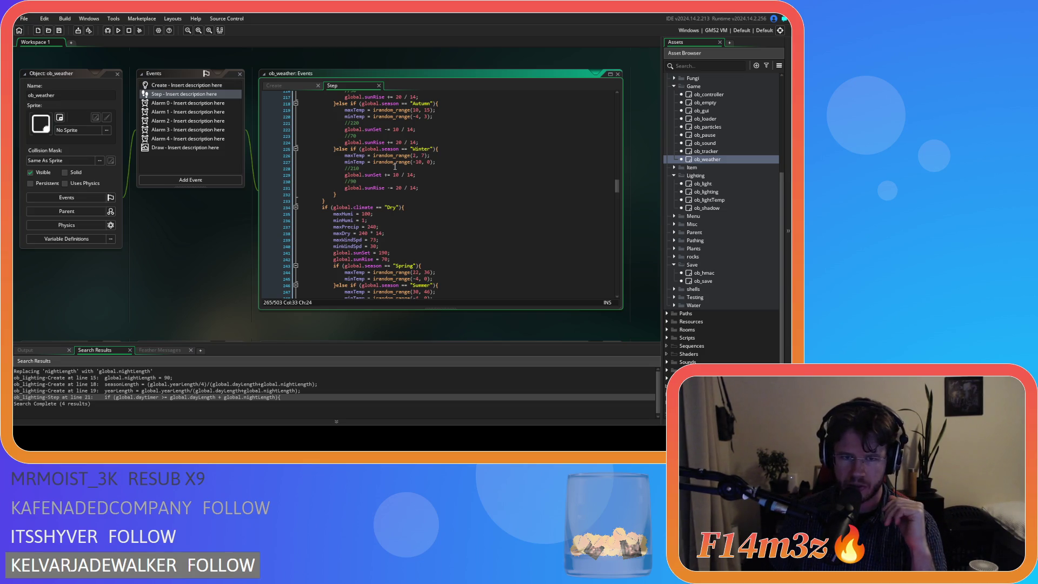
{"action": "scroll", "coordinate": [395, 166], "scroll_direction": "up", "scroll_amount": 5}
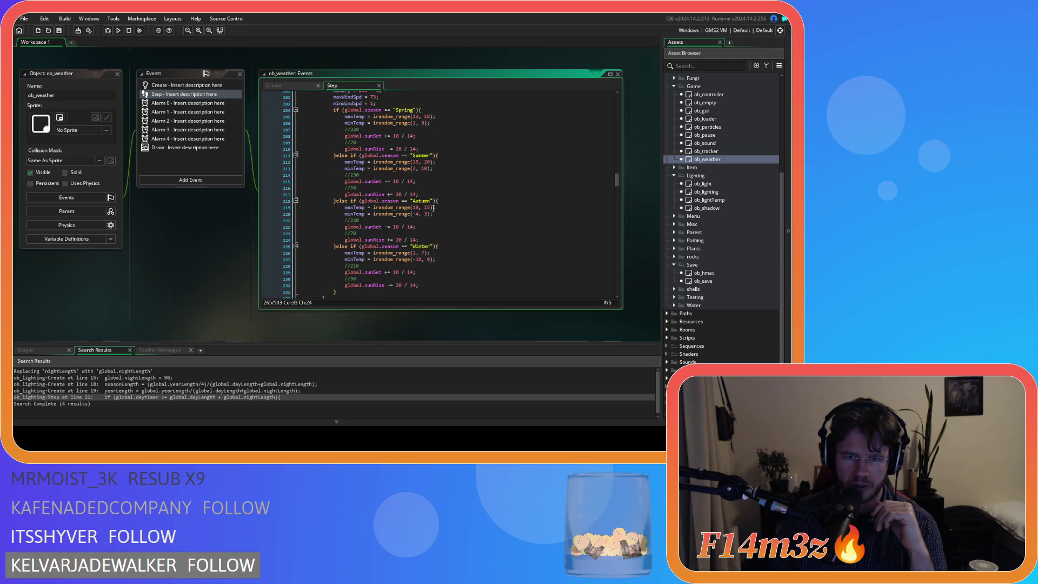
{"action": "scroll", "coordinate": [433, 208], "scroll_direction": "up", "scroll_amount": 2}
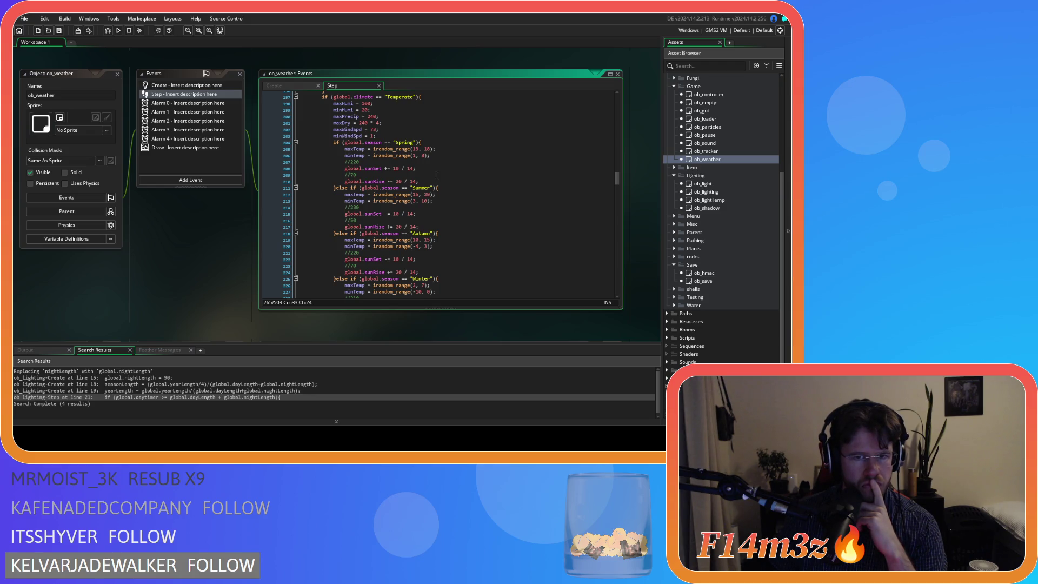
{"action": "left_click", "coordinate": [446, 183]}
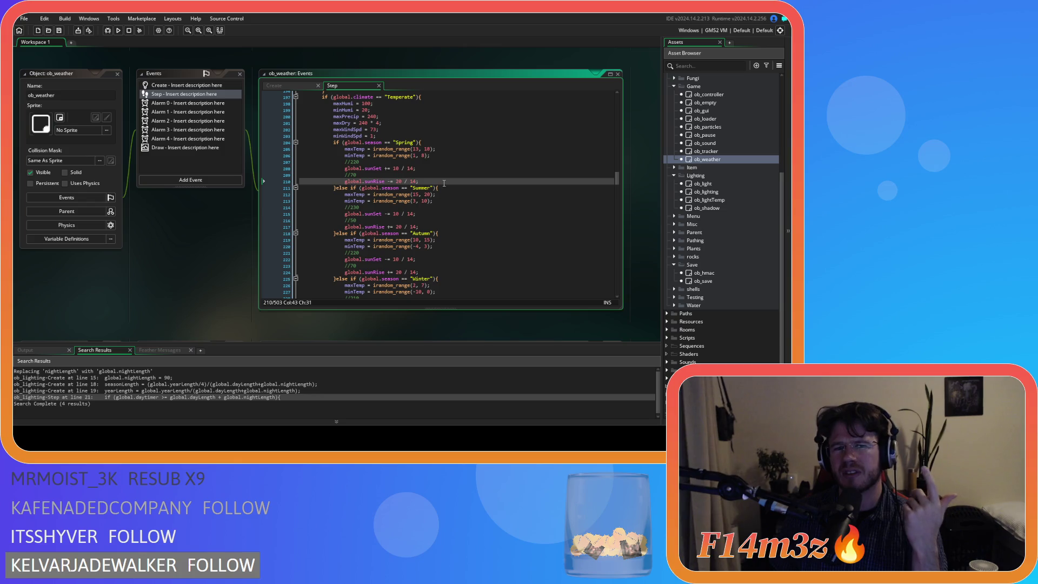
{"action": "scroll", "coordinate": [444, 184], "scroll_direction": "down", "scroll_amount": 20}
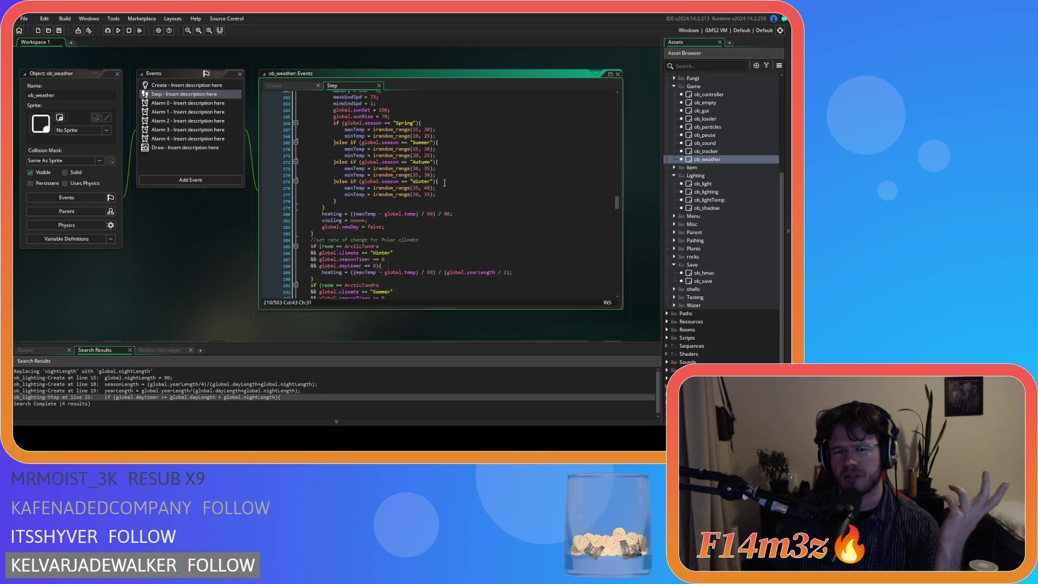
{"action": "scroll", "coordinate": [444, 184], "scroll_direction": "down", "scroll_amount": 10}
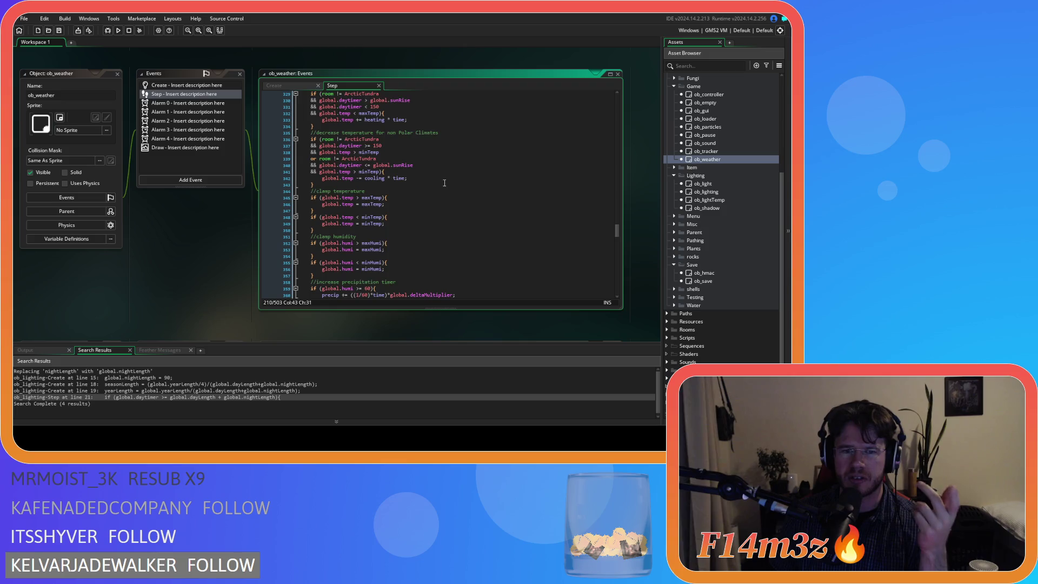
{"action": "scroll", "coordinate": [444, 183], "scroll_direction": "down", "scroll_amount": 4}
{"action": "scroll", "coordinate": [444, 184], "scroll_direction": "down", "scroll_amount": 4}
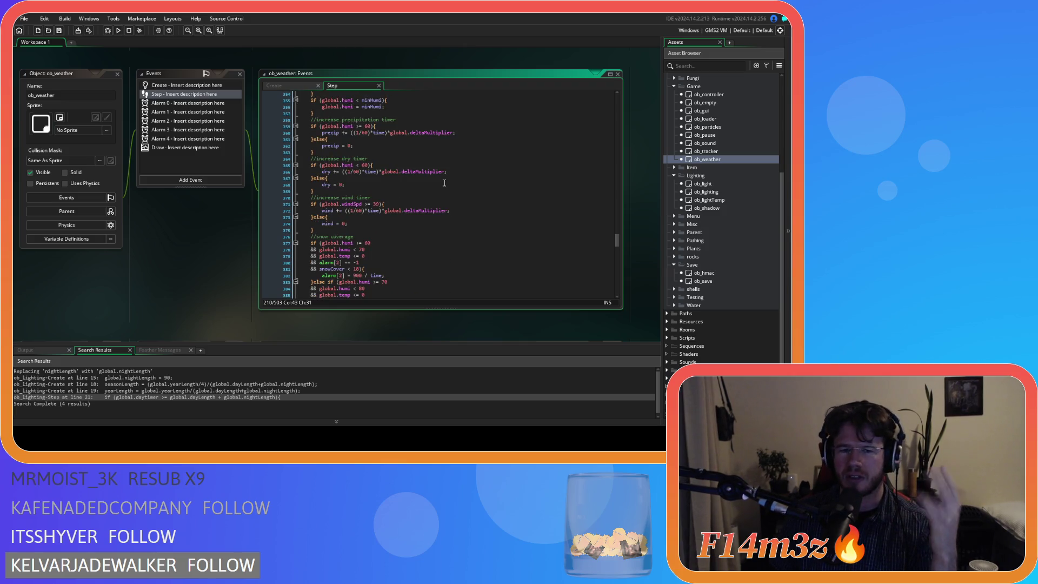
{"action": "scroll", "coordinate": [444, 184], "scroll_direction": "up", "scroll_amount": 10}
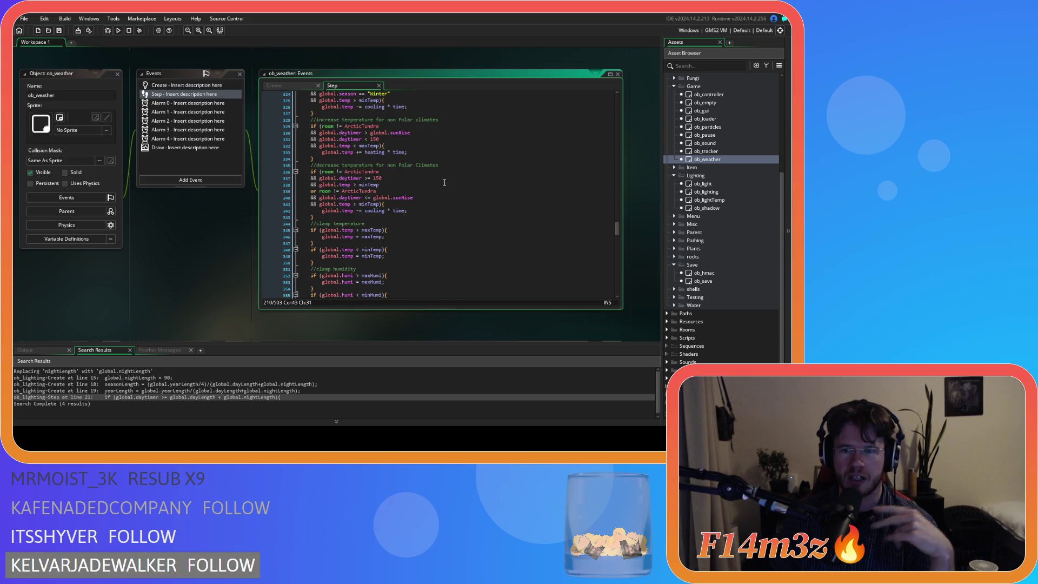
{"action": "scroll", "coordinate": [445, 183], "scroll_direction": "down", "scroll_amount": 8}
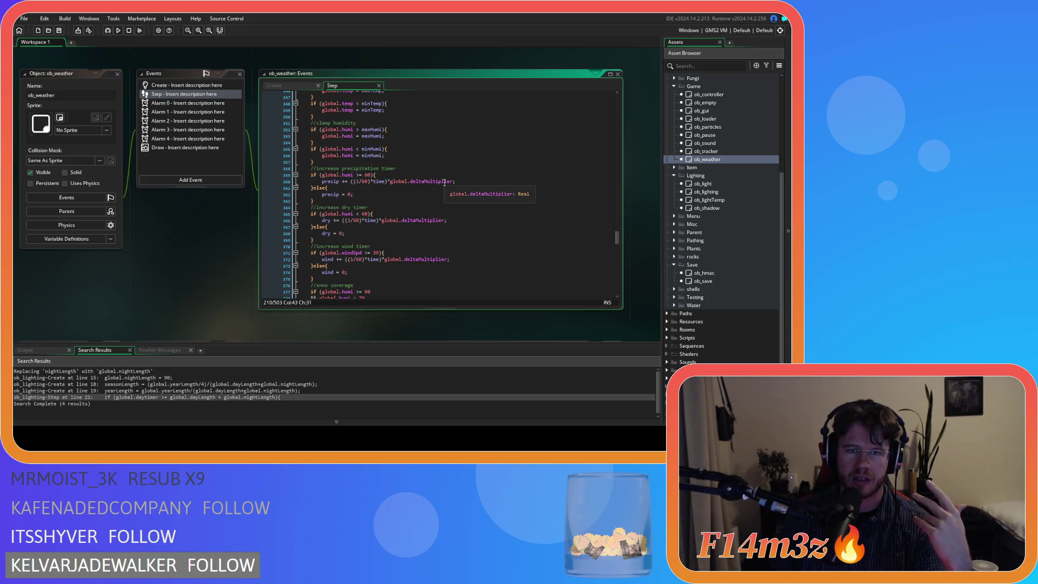
{"action": "scroll", "coordinate": [444, 182], "scroll_direction": "up", "scroll_amount": 16}
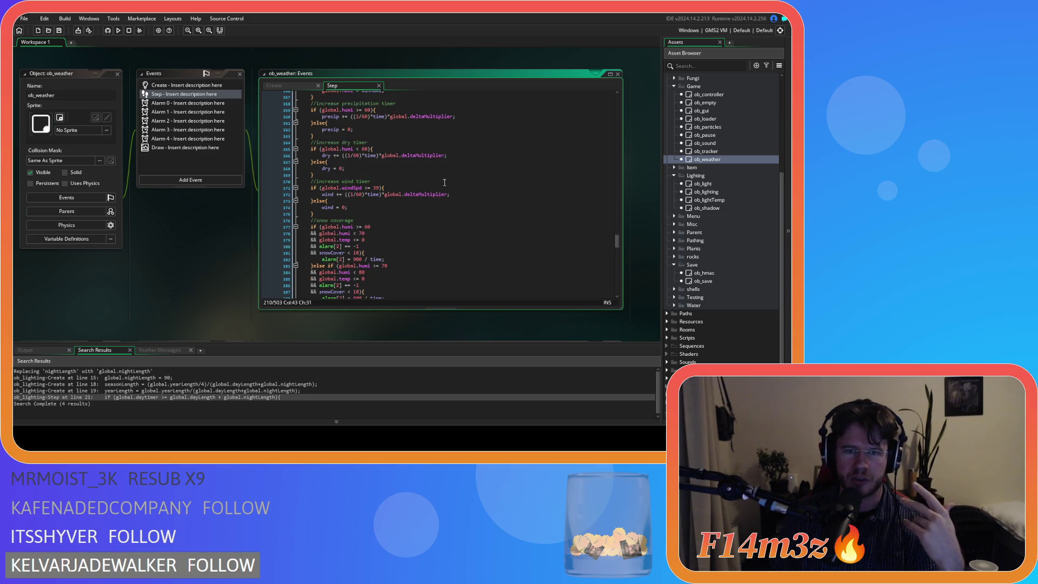
{"action": "scroll", "coordinate": [445, 183], "scroll_direction": "up", "scroll_amount": 8}
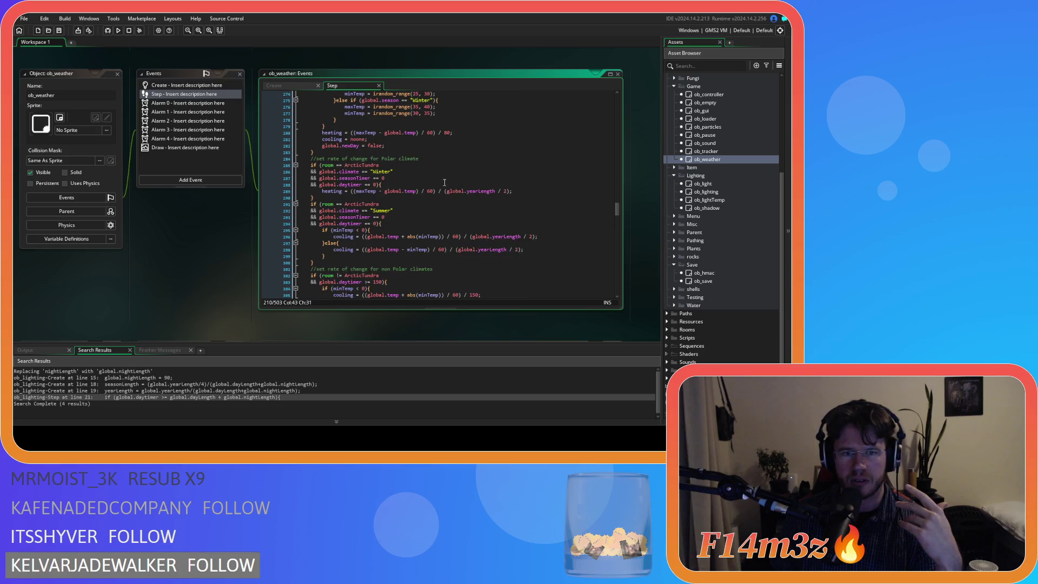
{"action": "scroll", "coordinate": [445, 183], "scroll_direction": "down", "scroll_amount": 3}
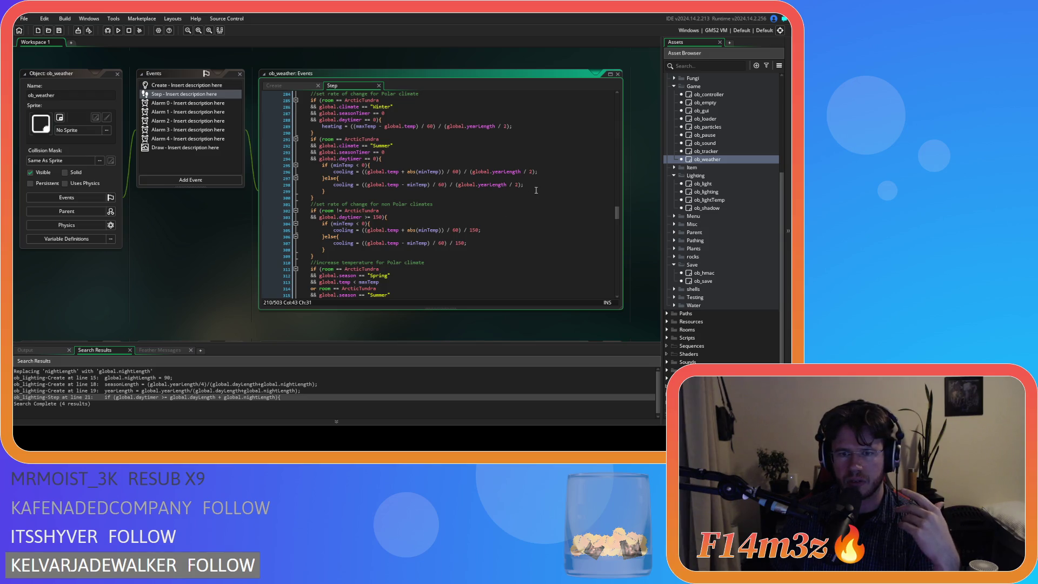
{"action": "scroll", "coordinate": [519, 195], "scroll_direction": "down", "scroll_amount": 2}
{"action": "left_click", "coordinate": [501, 204]}
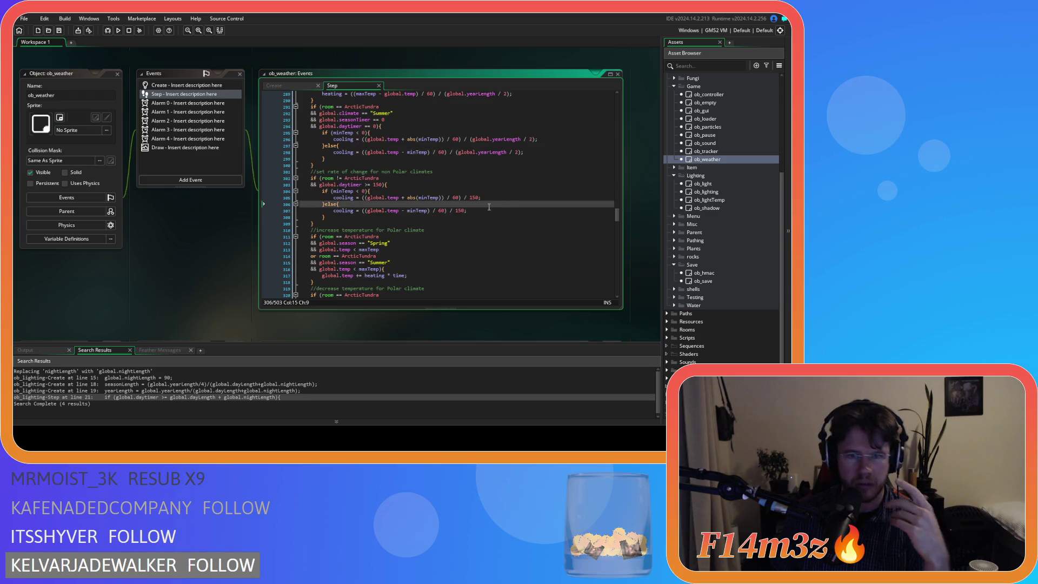
{"action": "left_click", "coordinate": [495, 198]}
{"action": "double_click", "coordinate": [474, 197]}
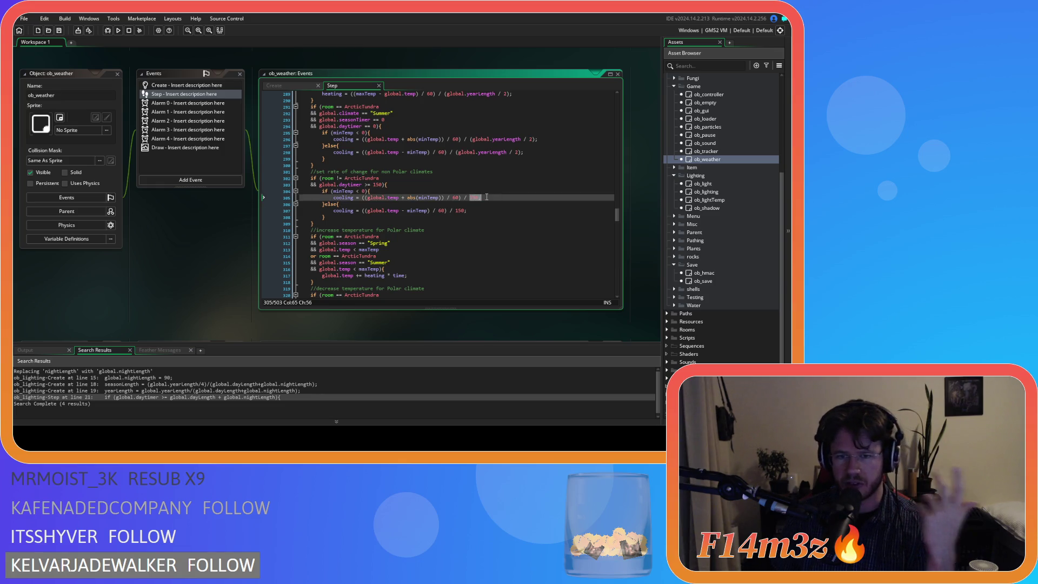
{"action": "left_click", "coordinate": [494, 198]}
{"action": "scroll", "coordinate": [494, 198], "scroll_direction": "up", "scroll_amount": 2}
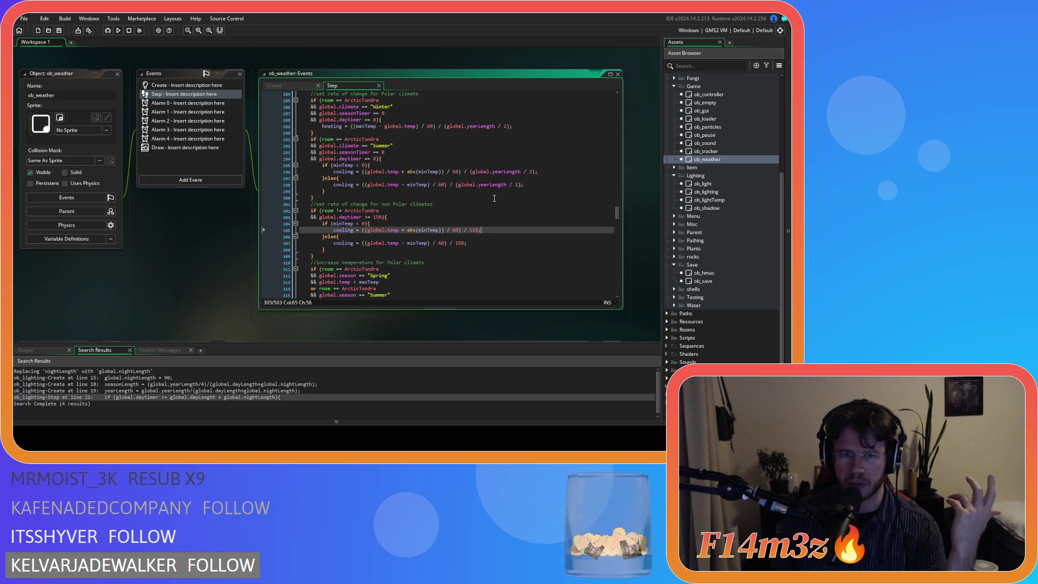
{"action": "scroll", "coordinate": [494, 198], "scroll_direction": "up", "scroll_amount": 1}
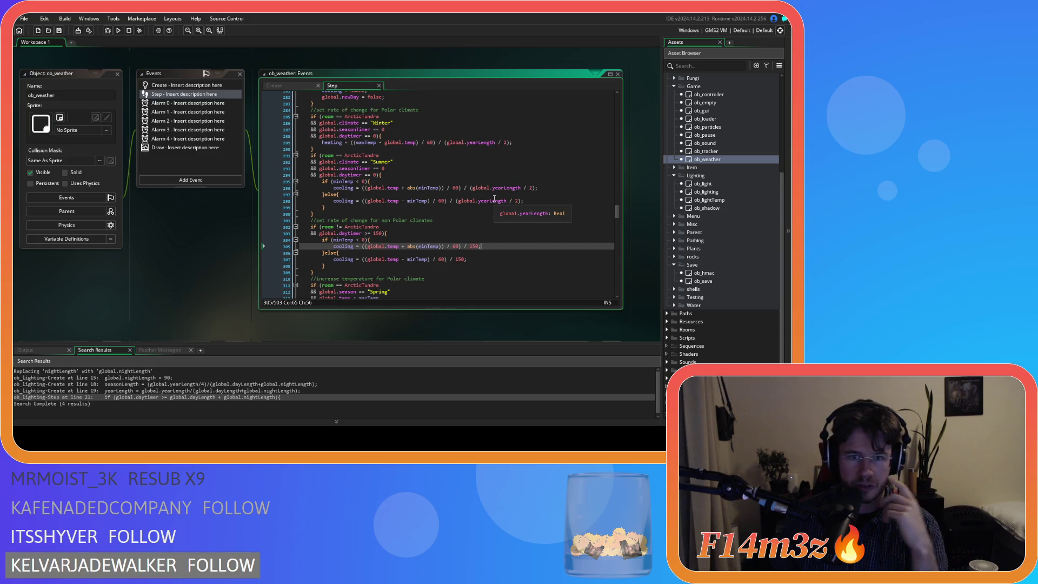
{"action": "scroll", "coordinate": [494, 199], "scroll_direction": "down", "scroll_amount": 4}
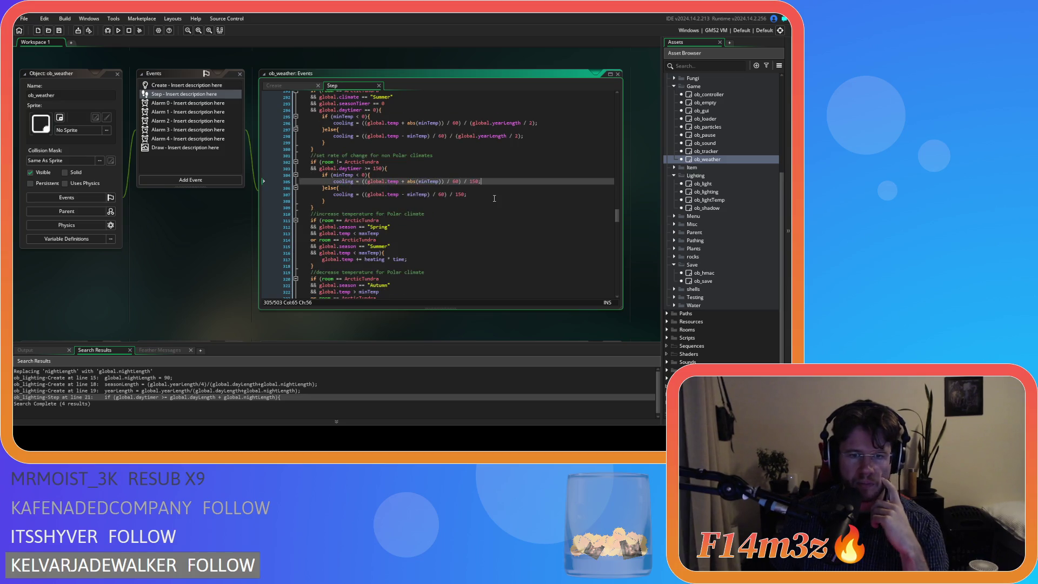
{"action": "scroll", "coordinate": [494, 198], "scroll_direction": "up", "scroll_amount": 1}
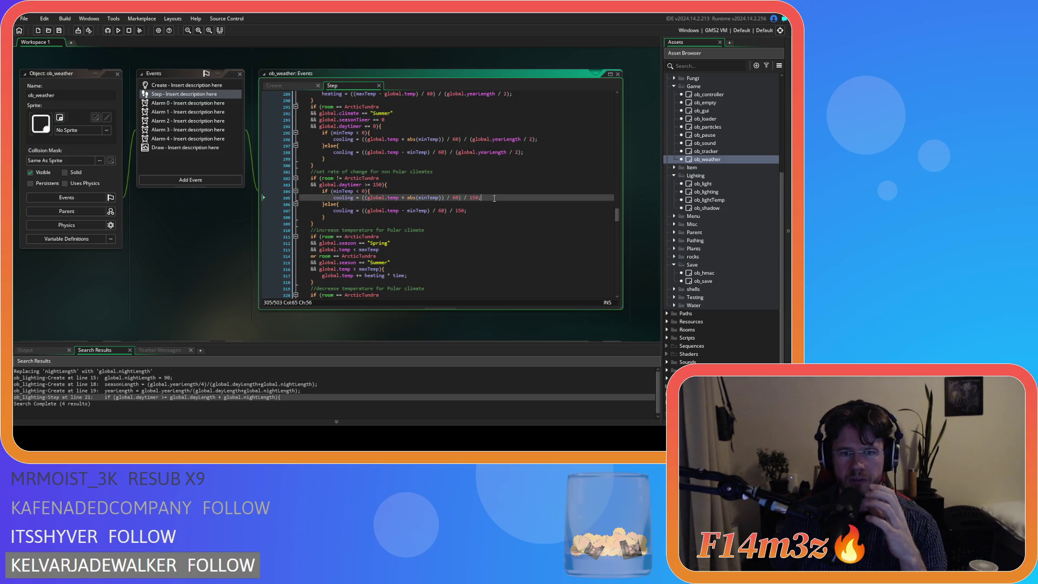
{"action": "scroll", "coordinate": [494, 198], "scroll_direction": "up", "scroll_amount": 5}
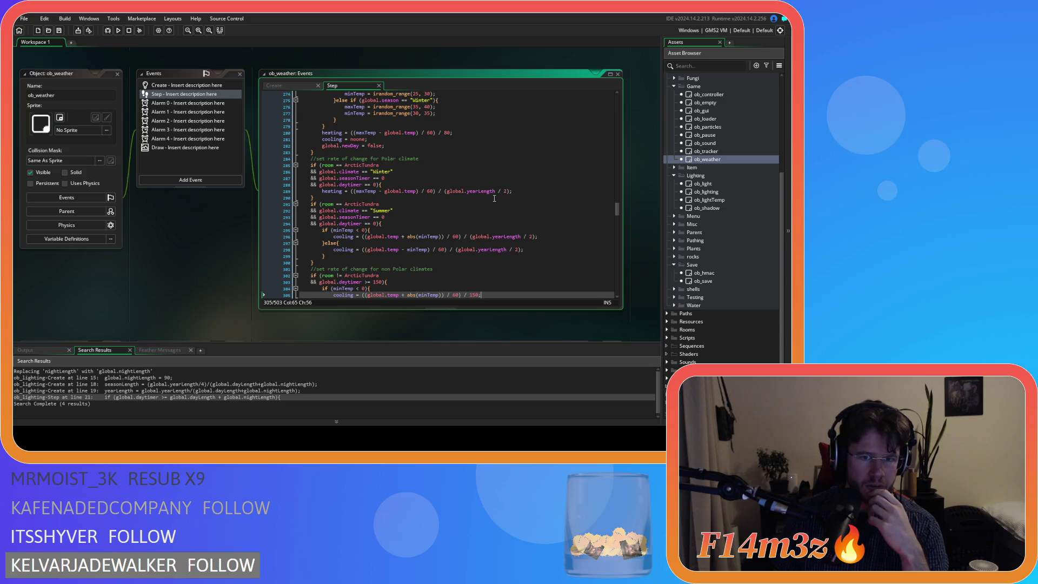
{"action": "scroll", "coordinate": [494, 198], "scroll_direction": "down", "scroll_amount": 1}
{"action": "left_click", "coordinate": [434, 148]}
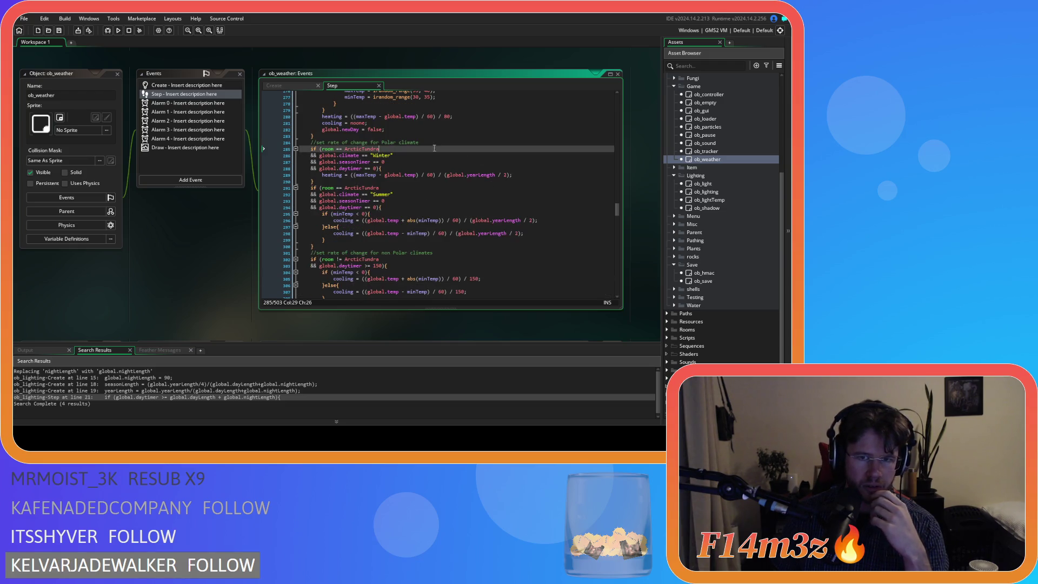
{"action": "left_click", "coordinate": [419, 143]}
{"action": "scroll", "coordinate": [437, 166], "scroll_direction": "up", "scroll_amount": 9}
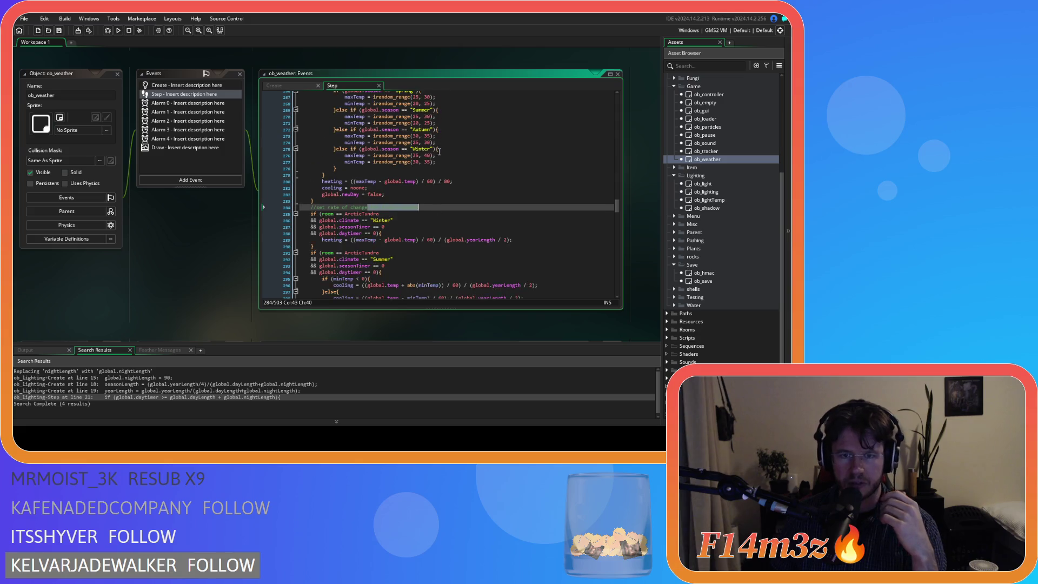
{"action": "scroll", "coordinate": [464, 180], "scroll_direction": "up", "scroll_amount": 2}
{"action": "scroll", "coordinate": [463, 182], "scroll_direction": "down", "scroll_amount": 20}
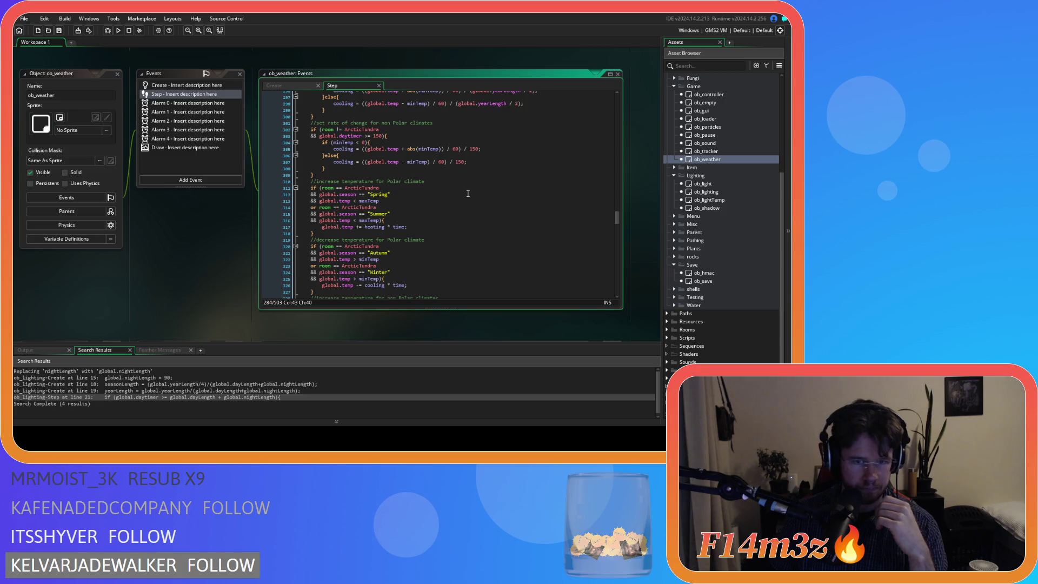
{"action": "scroll", "coordinate": [468, 194], "scroll_direction": "down", "scroll_amount": 3}
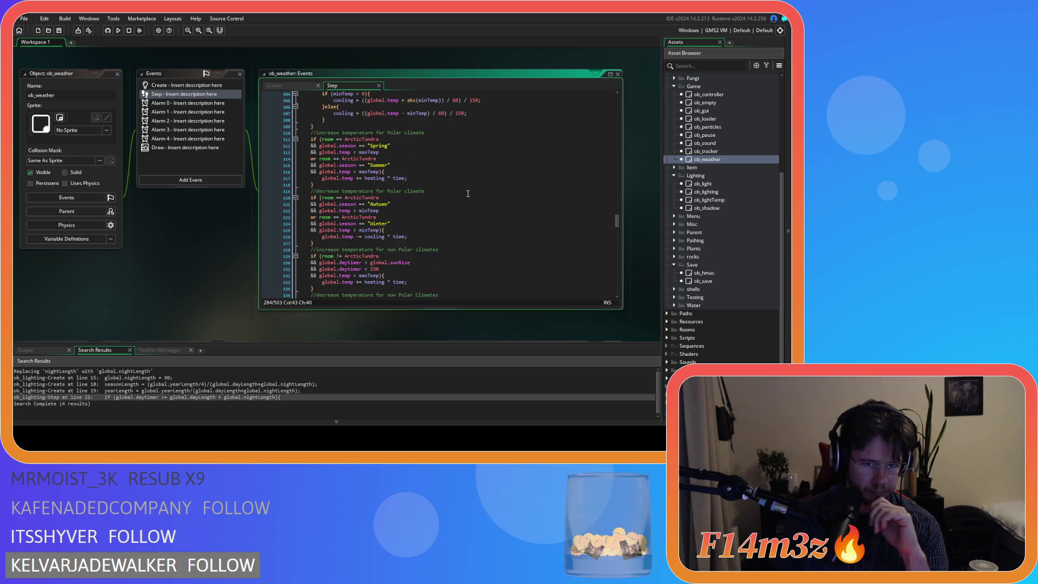
{"action": "scroll", "coordinate": [469, 194], "scroll_direction": "down", "scroll_amount": 2}
{"action": "scroll", "coordinate": [468, 193], "scroll_direction": "up", "scroll_amount": 4}
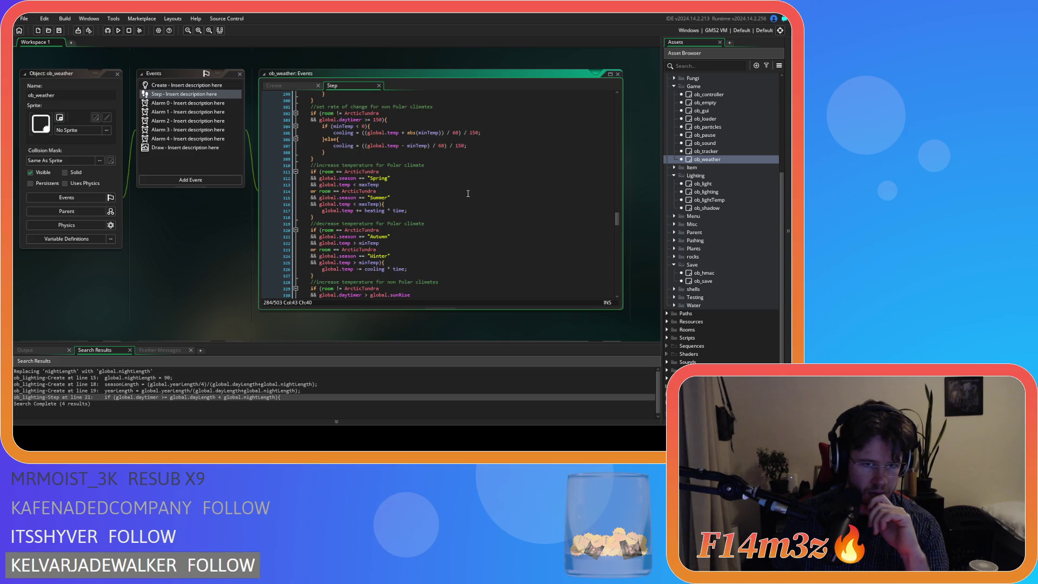
{"action": "scroll", "coordinate": [468, 194], "scroll_direction": "up", "scroll_amount": 4}
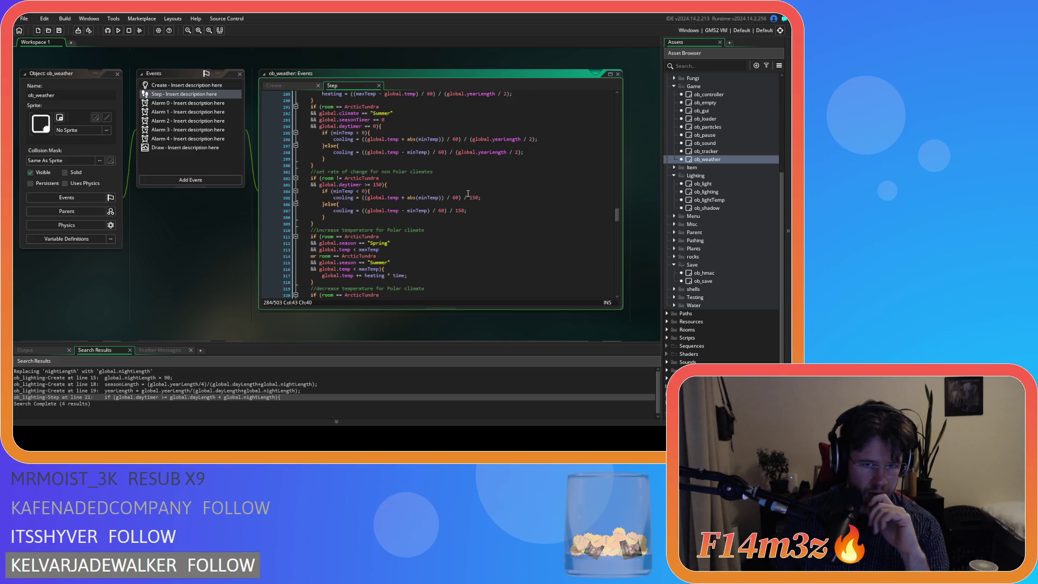
{"action": "left_click", "coordinate": [430, 183]}
{"action": "mouse_move", "coordinate": [435, 172]}
{"action": "left_mouse_down"}
{"action": "mouse_move", "coordinate": [393, 172]}
{"action": "mouse_move", "coordinate": [402, 173]}
{"action": "left_mouse_up"}
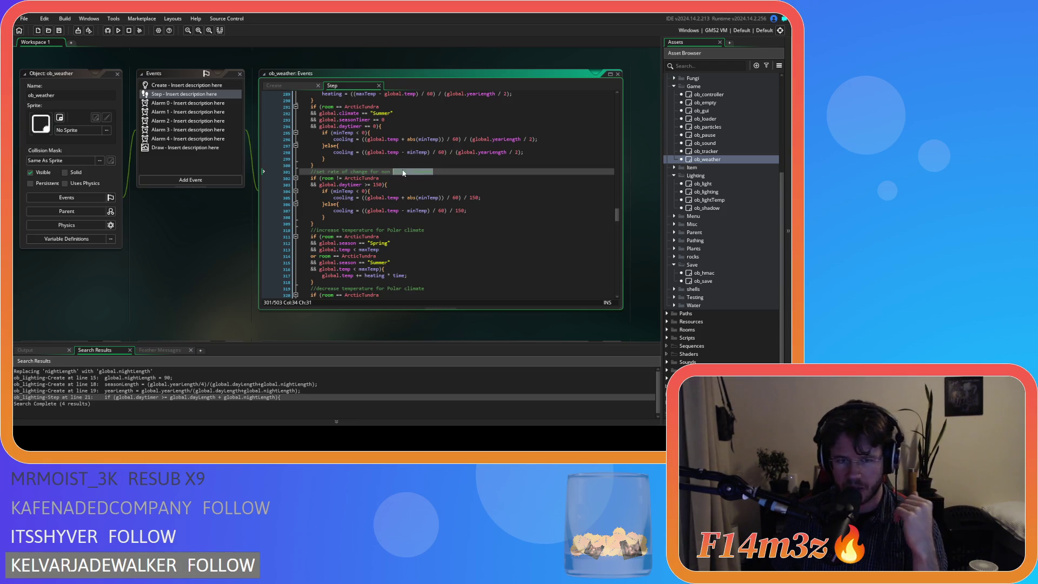
{"action": "left_click", "coordinate": [404, 182]}
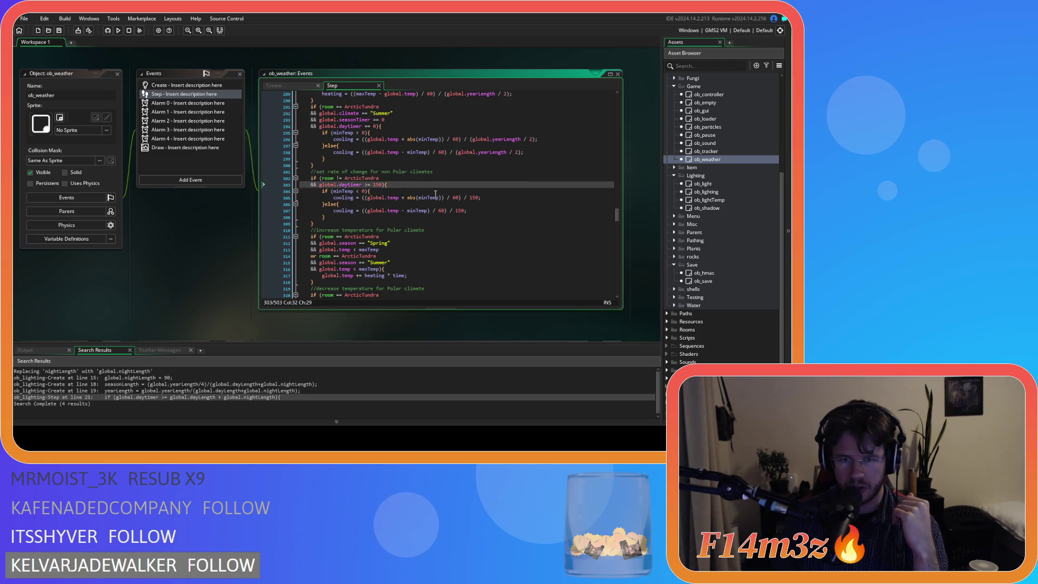
{"action": "scroll", "coordinate": [436, 193], "scroll_direction": "up", "scroll_amount": 3}
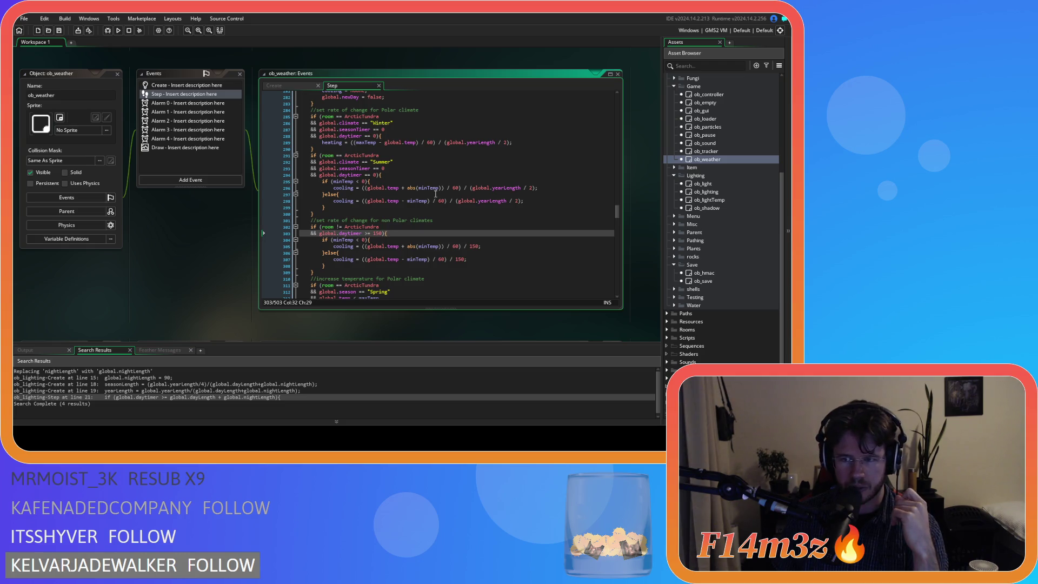
{"action": "scroll", "coordinate": [435, 194], "scroll_direction": "up", "scroll_amount": 2}
{"action": "scroll", "coordinate": [436, 194], "scroll_direction": "up", "scroll_amount": 5}
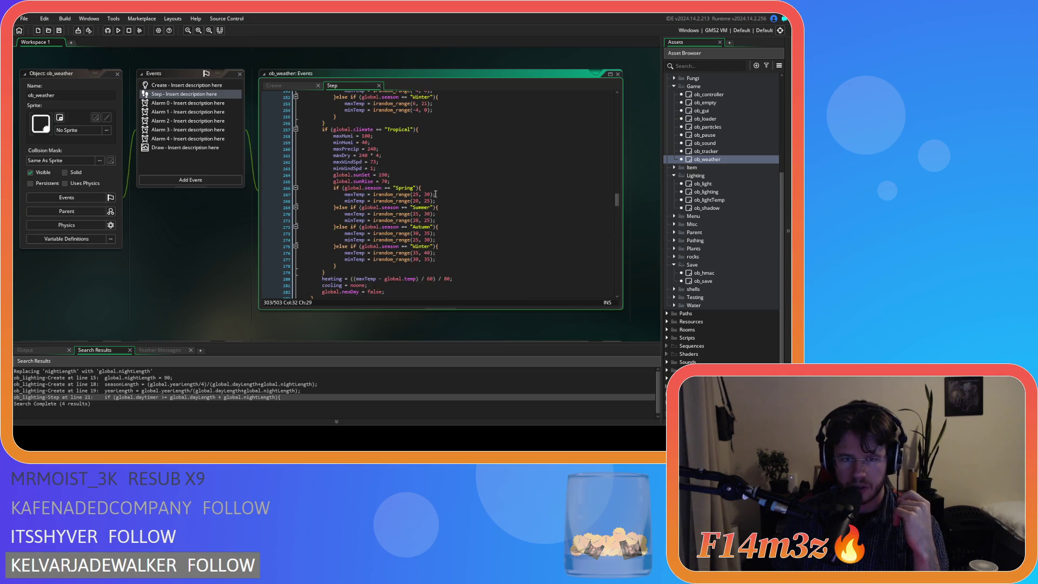
{"action": "scroll", "coordinate": [435, 193], "scroll_direction": "down", "scroll_amount": 5}
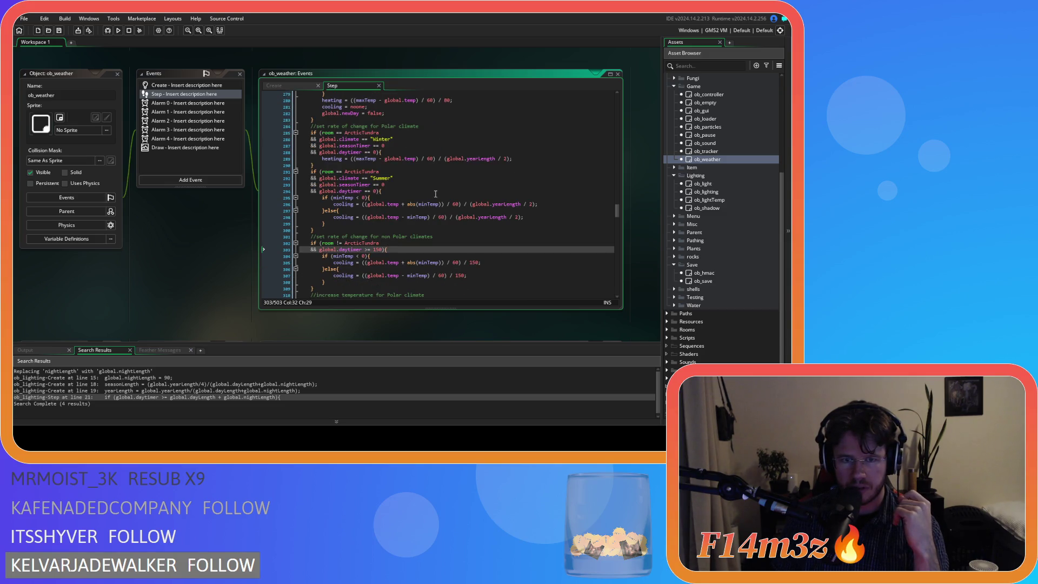
{"action": "scroll", "coordinate": [435, 194], "scroll_direction": "down", "scroll_amount": 3}
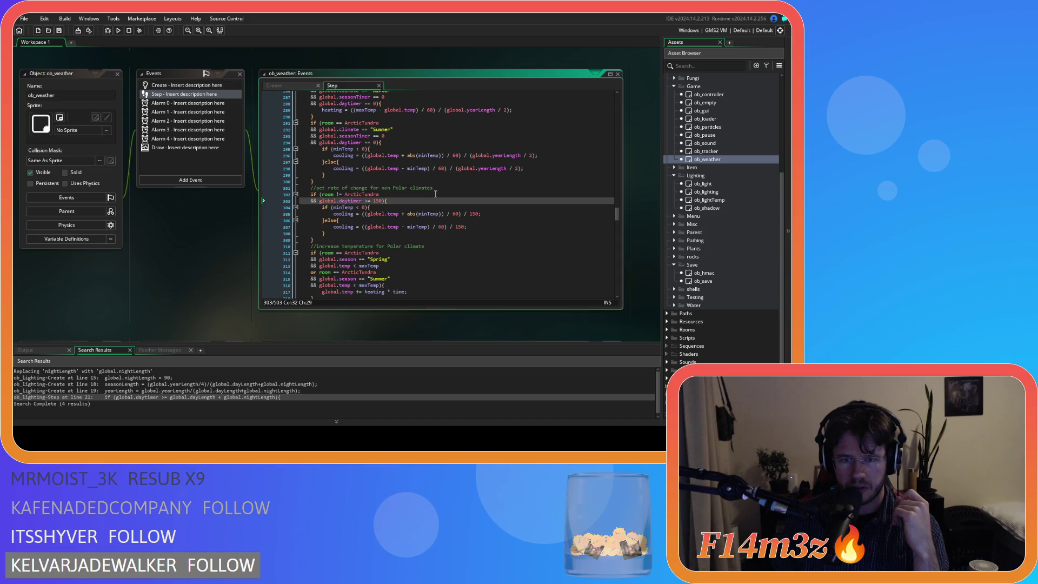
{"action": "left_click", "coordinate": [506, 227]}
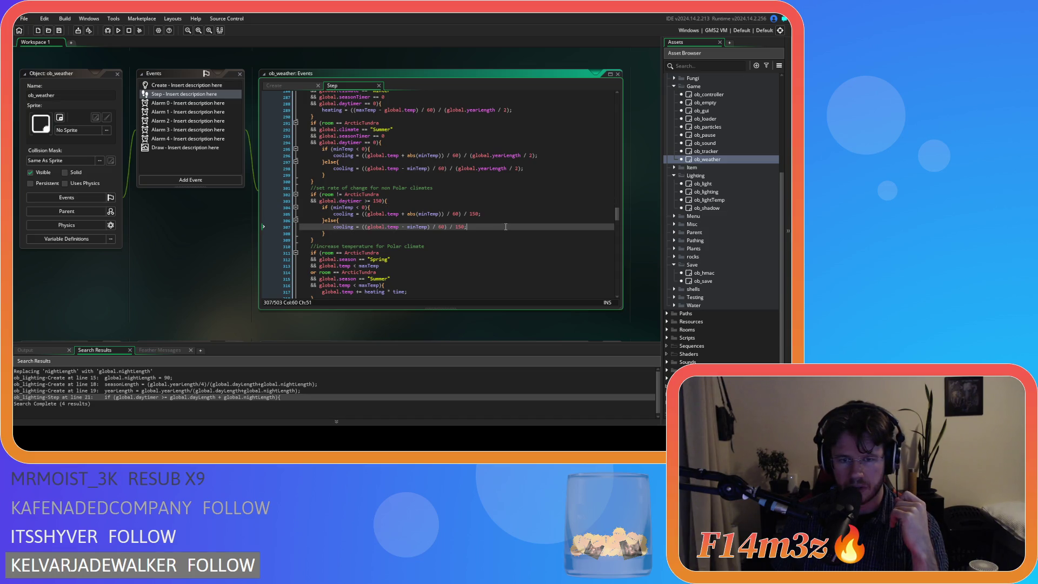
{"action": "scroll", "coordinate": [505, 227], "scroll_direction": "down", "scroll_amount": 3}
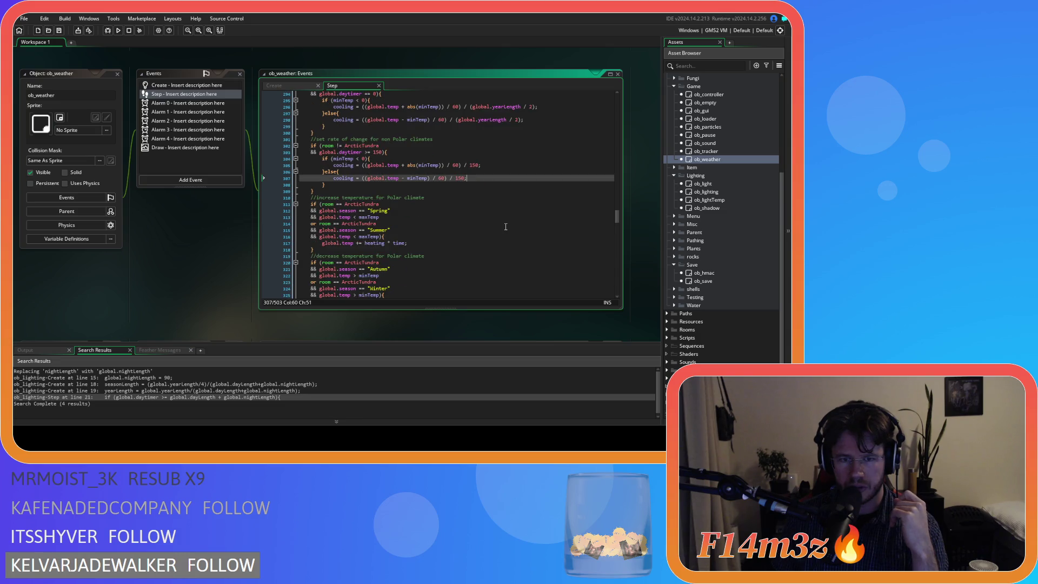
{"action": "scroll", "coordinate": [458, 238], "scroll_direction": "up", "scroll_amount": 6}
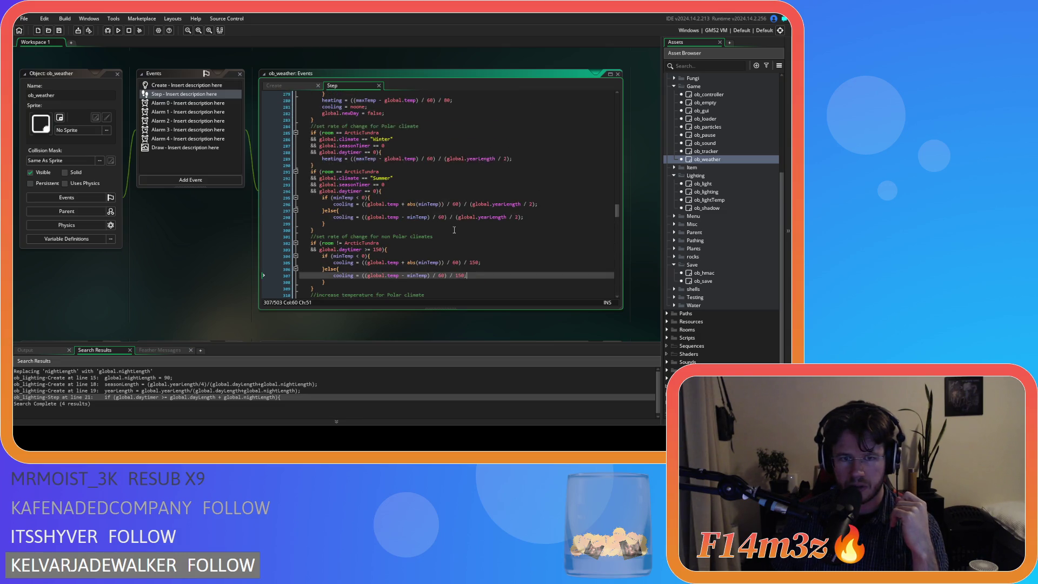
{"action": "scroll", "coordinate": [454, 229], "scroll_direction": "up", "scroll_amount": 1}
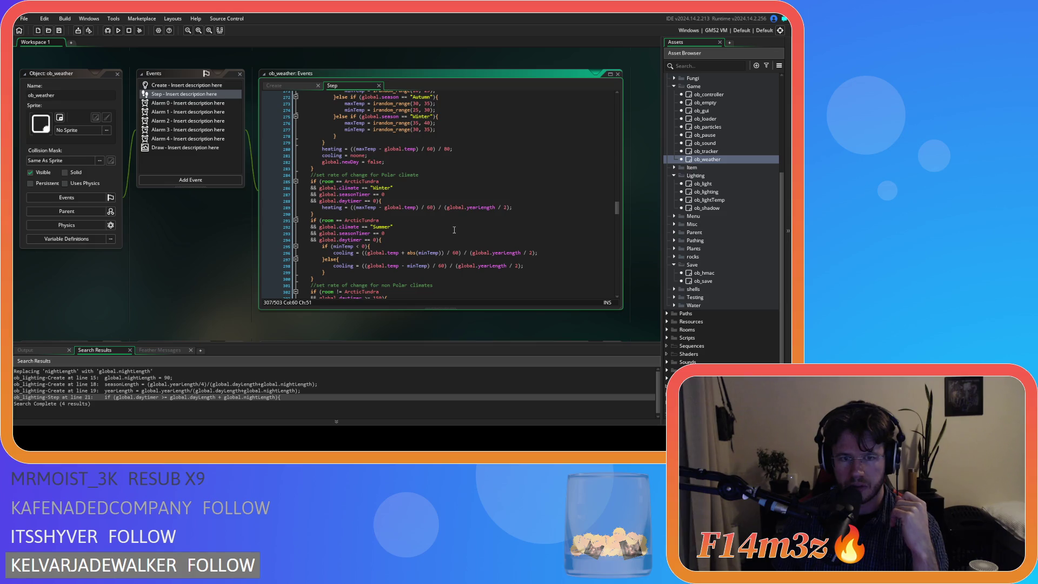
{"action": "scroll", "coordinate": [454, 230], "scroll_direction": "down", "scroll_amount": 4}
{"action": "scroll", "coordinate": [454, 230], "scroll_direction": "down", "scroll_amount": 3}
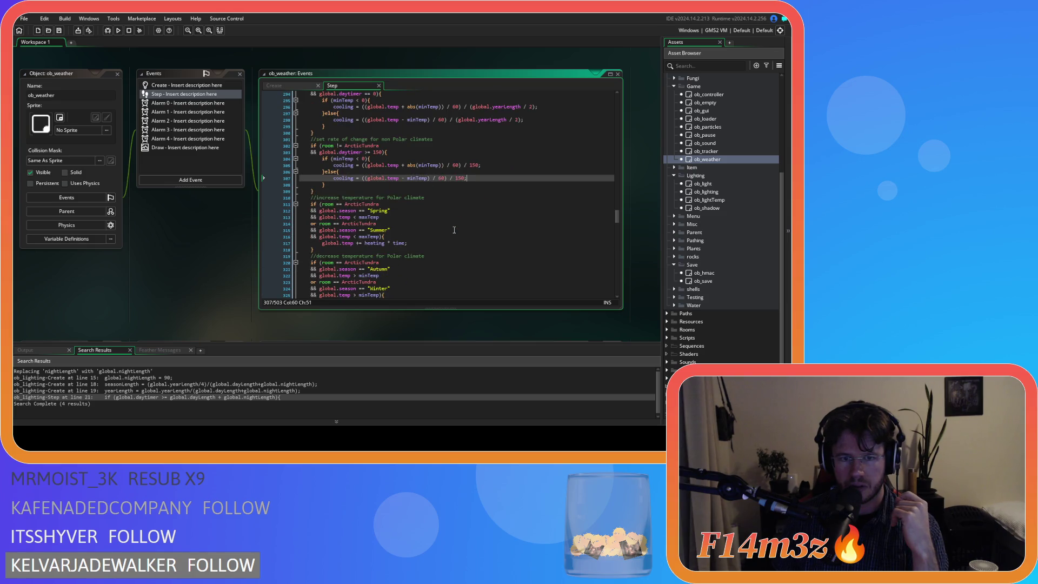
{"action": "scroll", "coordinate": [454, 230], "scroll_direction": "down", "scroll_amount": 4}
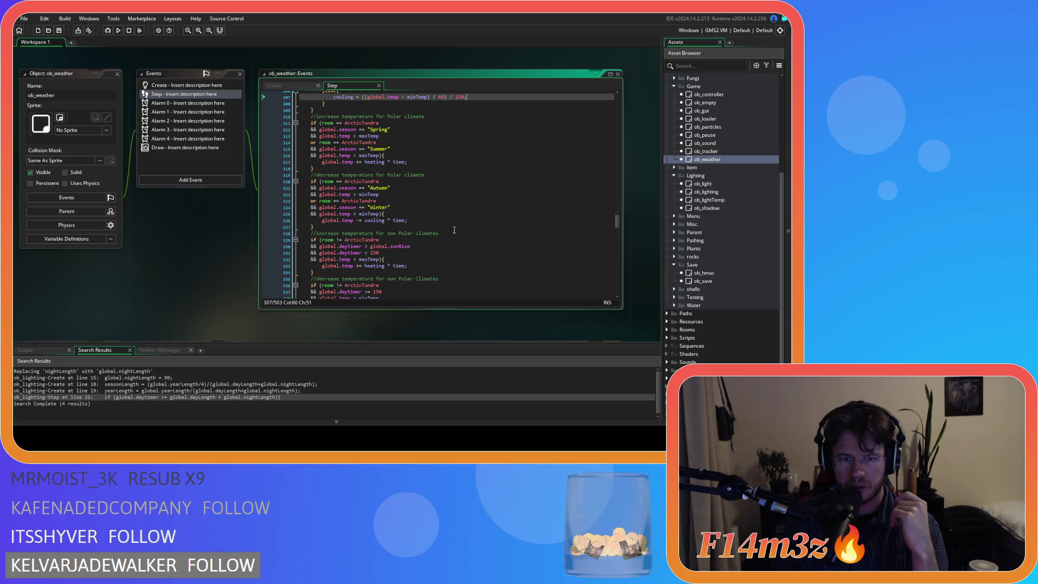
{"action": "scroll", "coordinate": [454, 230], "scroll_direction": "down", "scroll_amount": 6}
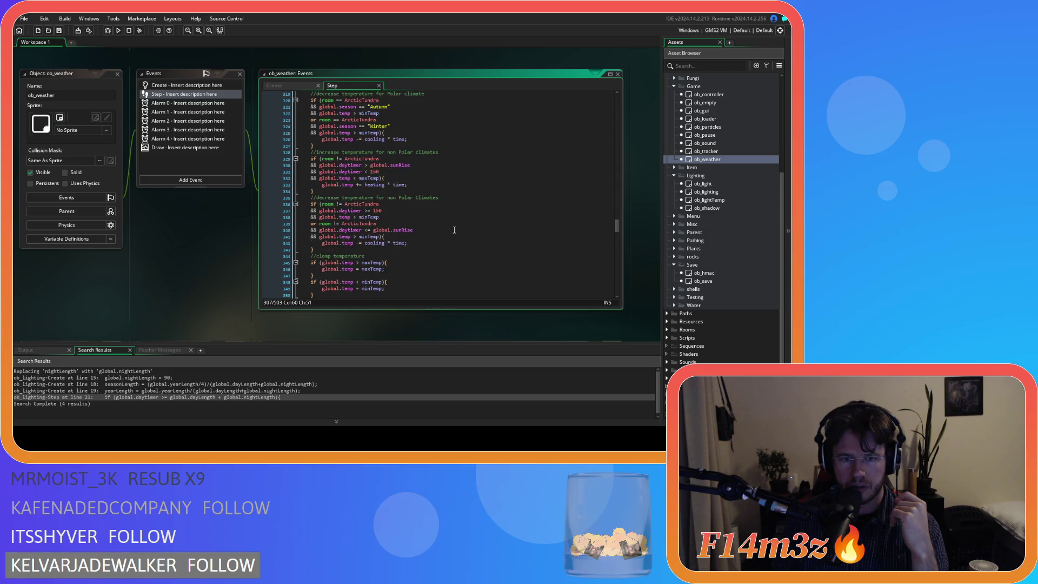
{"action": "scroll", "coordinate": [454, 230], "scroll_direction": "up", "scroll_amount": 13}
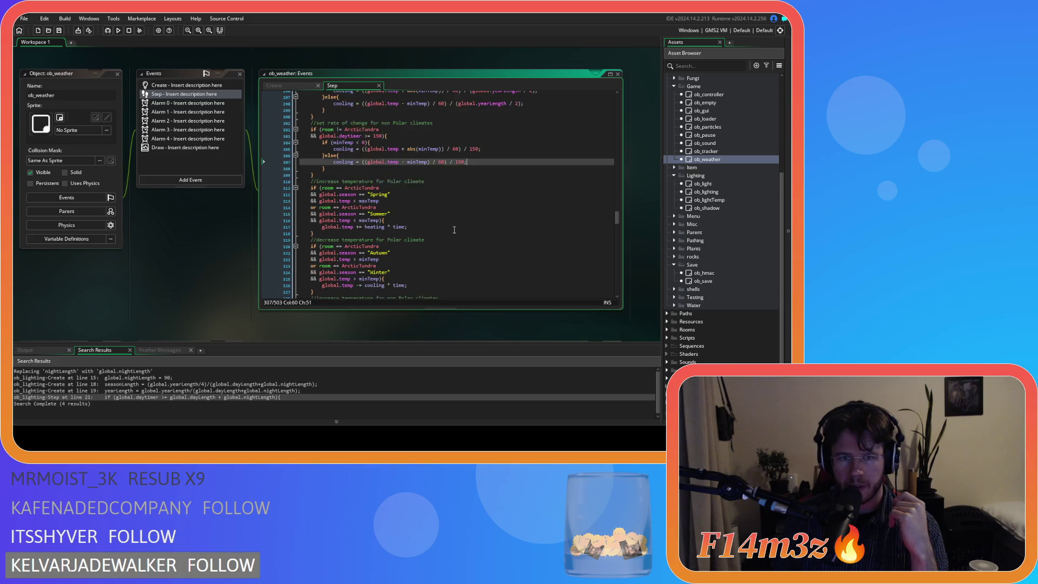
{"action": "scroll", "coordinate": [454, 230], "scroll_direction": "up", "scroll_amount": 1}
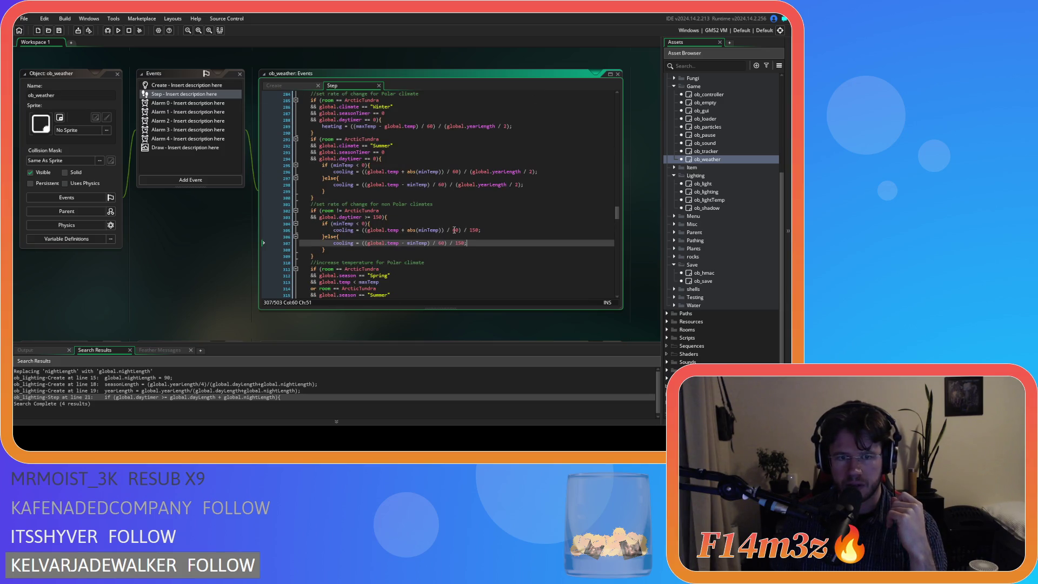
{"action": "scroll", "coordinate": [454, 230], "scroll_direction": "up", "scroll_amount": 4}
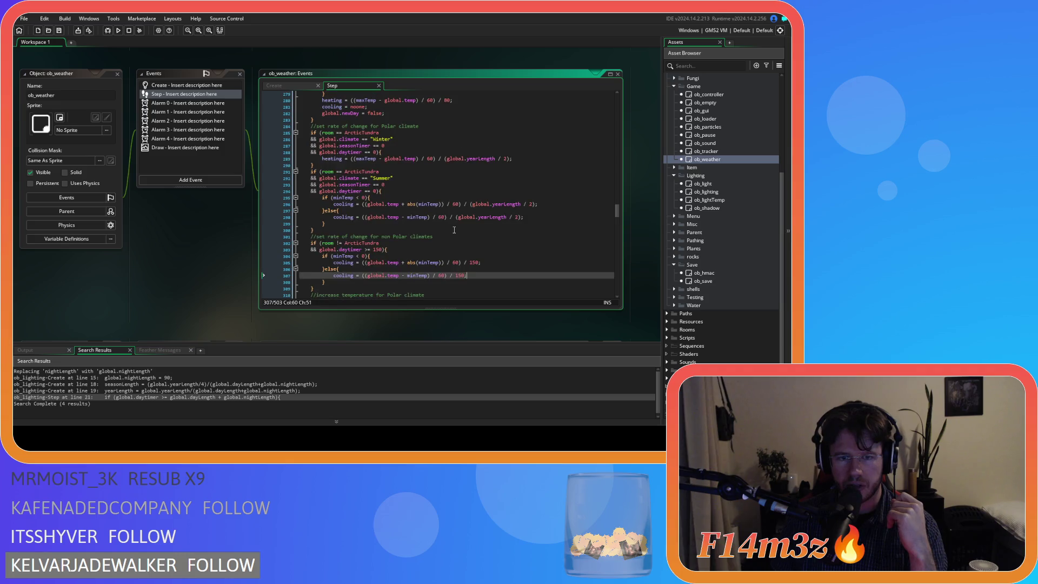
{"action": "left_click", "coordinate": [375, 207]}
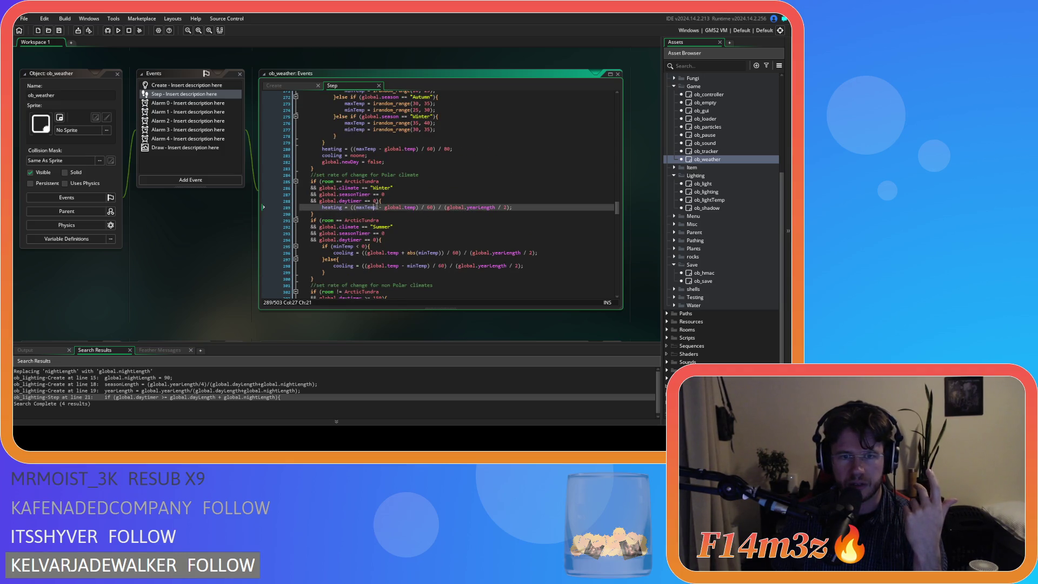
{"action": "left_click", "coordinate": [378, 167]}
{"action": "left_click", "coordinate": [366, 149]}
{"action": "scroll", "coordinate": [471, 169], "scroll_direction": "up", "scroll_amount": 2}
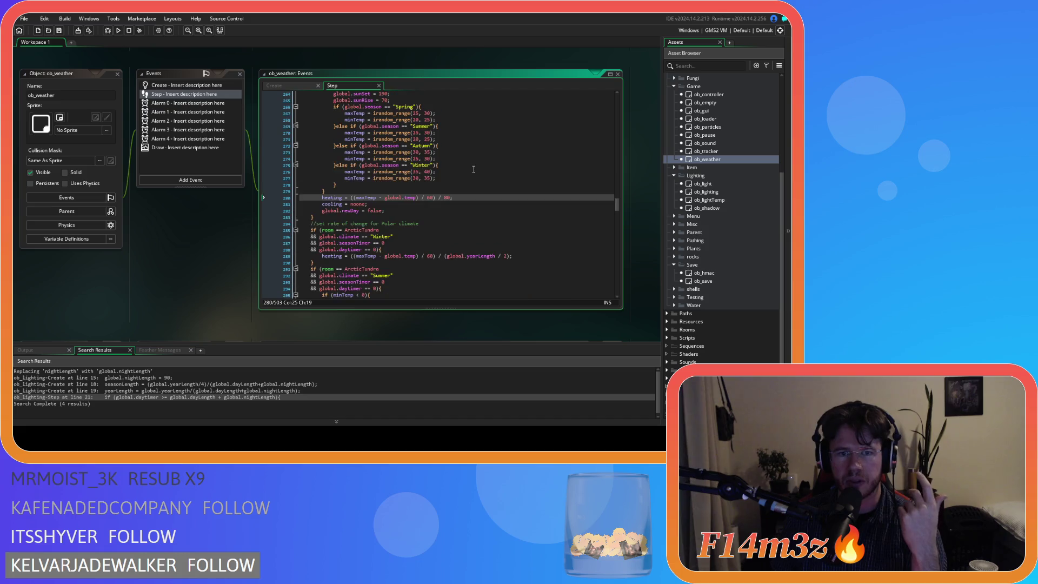
{"action": "left_click", "coordinate": [466, 196]}
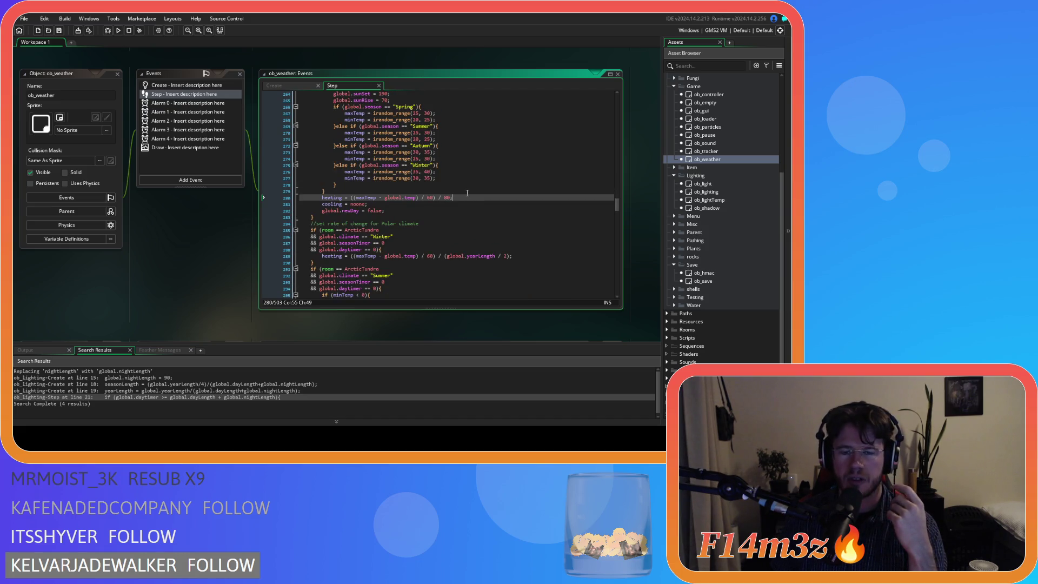
- Replace the heating divisor 80 on line 280 with (150 - global.sunRise) and save
{"action": "left_click", "coordinate": [450, 198]}
{"action": "double_click", "coordinate": [446, 197]}
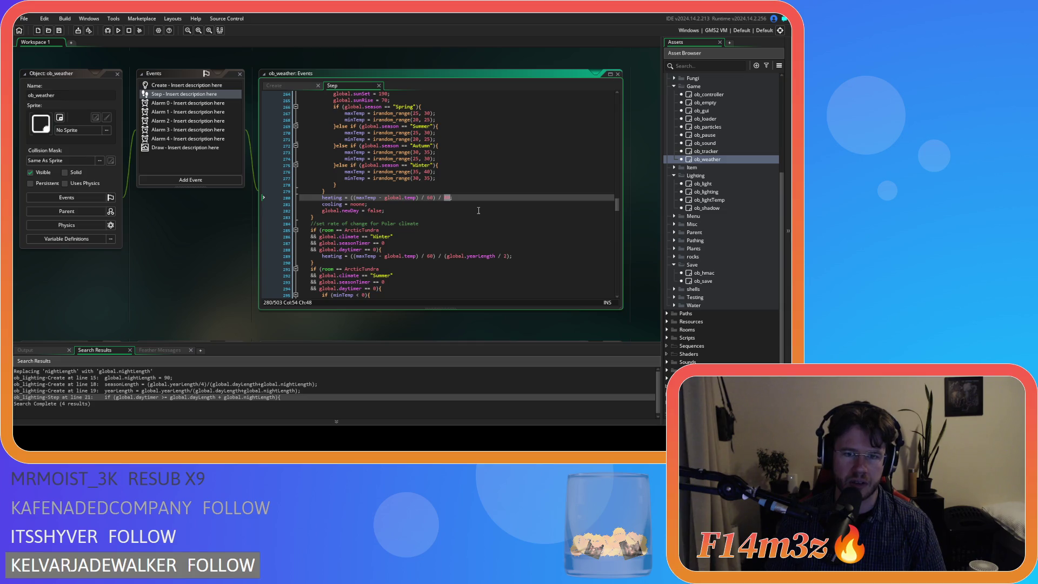
{"action": "type", "text": "("}
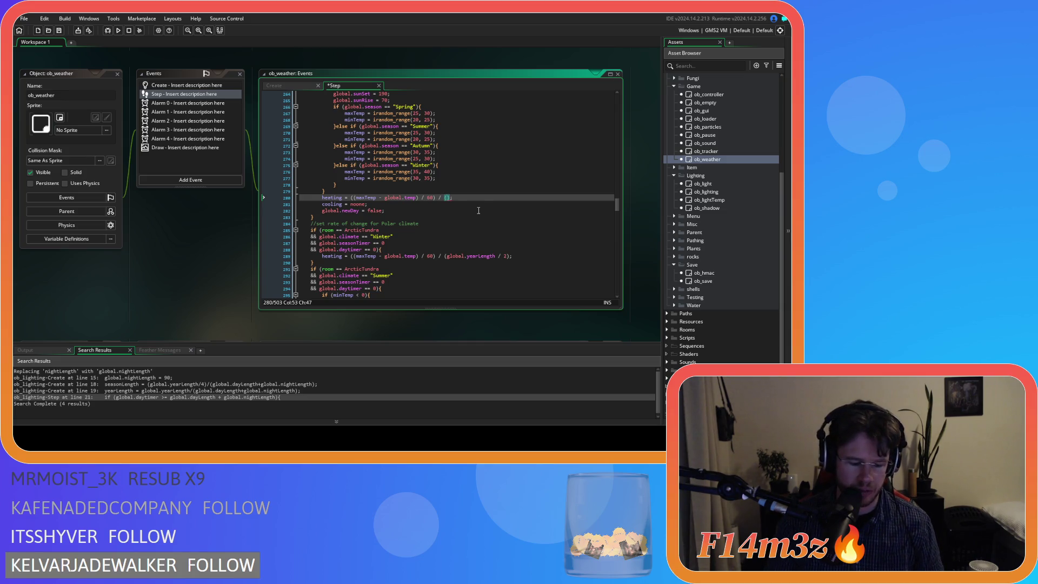
{"action": "type", "text": "150"}
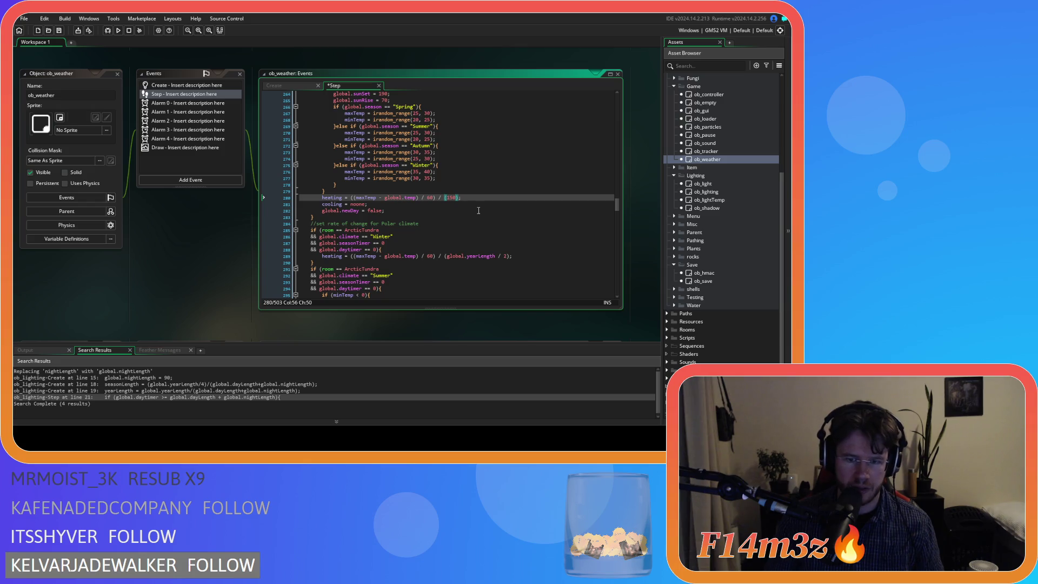
{"action": "type", "text": " - g"}
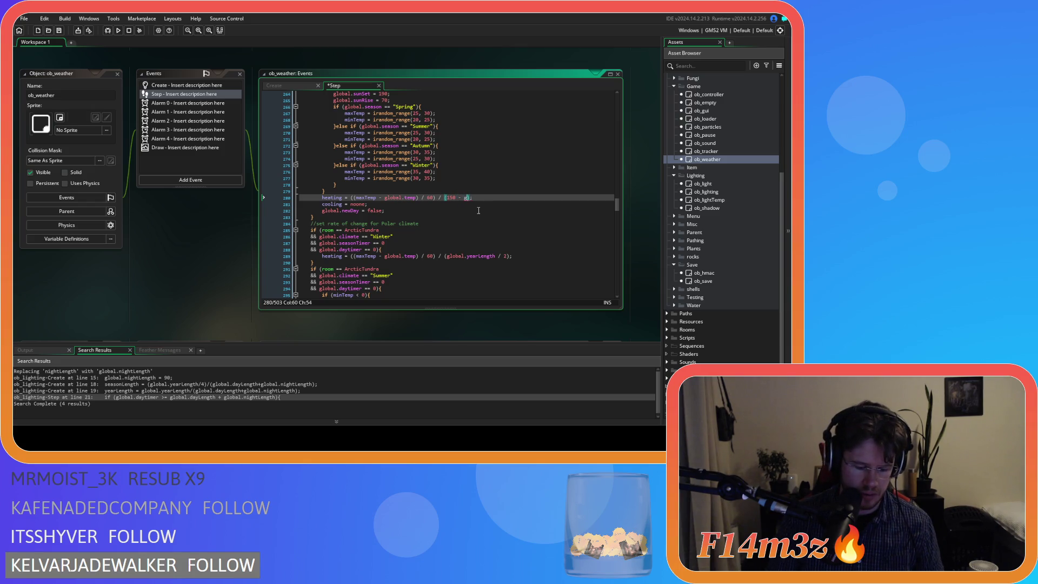
{"action": "type", "text": "lobal.sunR"}
{"action": "key", "text": "Return"}
{"action": "key", "text": "End"}
{"action": "key", "text": "ctrl+s"}
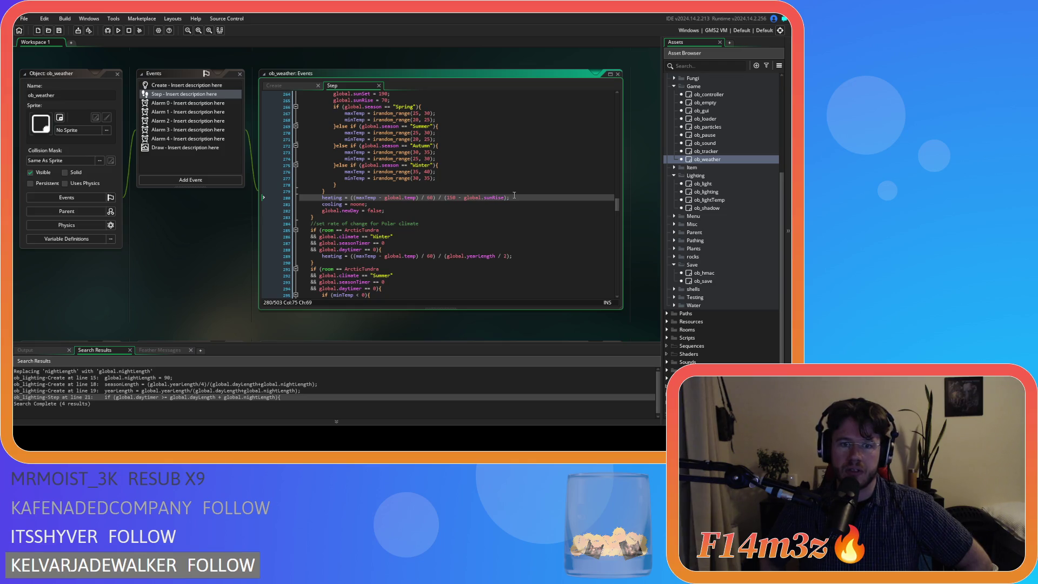
{"action": "scroll", "coordinate": [517, 195], "scroll_direction": "down", "scroll_amount": 3}
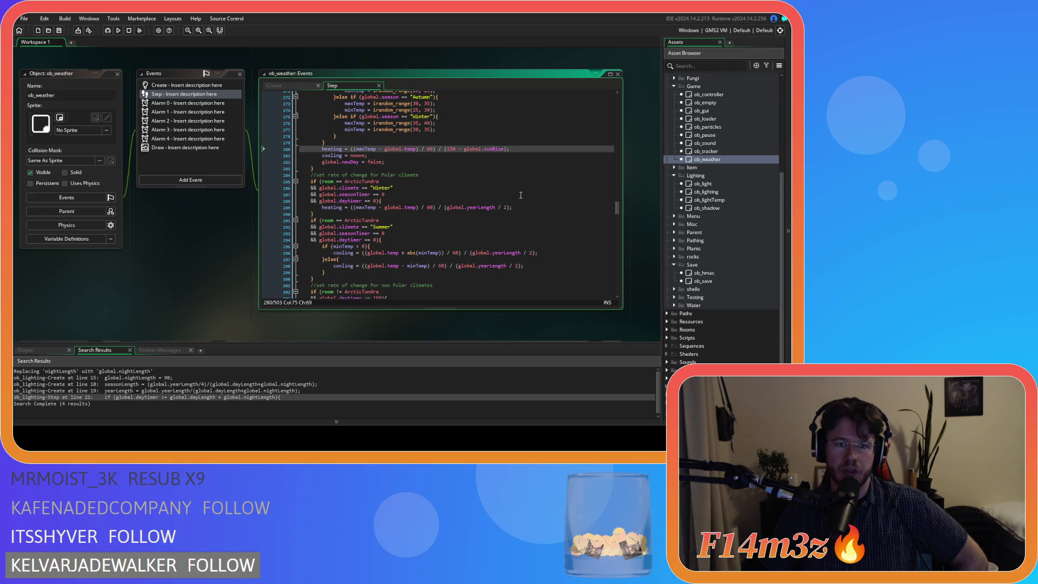
- Scroll to the non-polar cooling block and select the 150 divisor on line 305
{"action": "scroll", "coordinate": [521, 195], "scroll_direction": "down", "scroll_amount": 2}
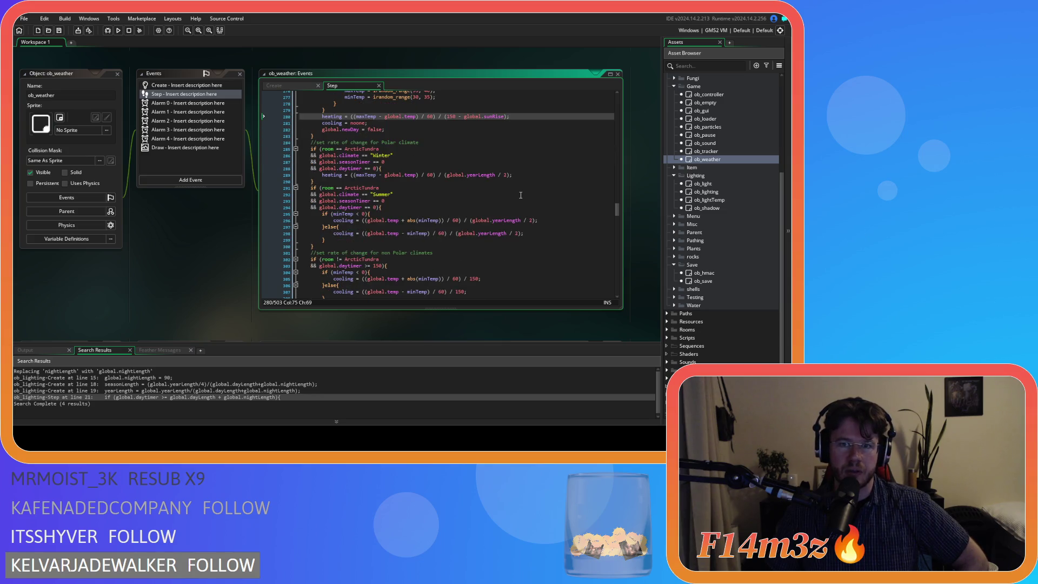
{"action": "scroll", "coordinate": [521, 195], "scroll_direction": "down", "scroll_amount": 1}
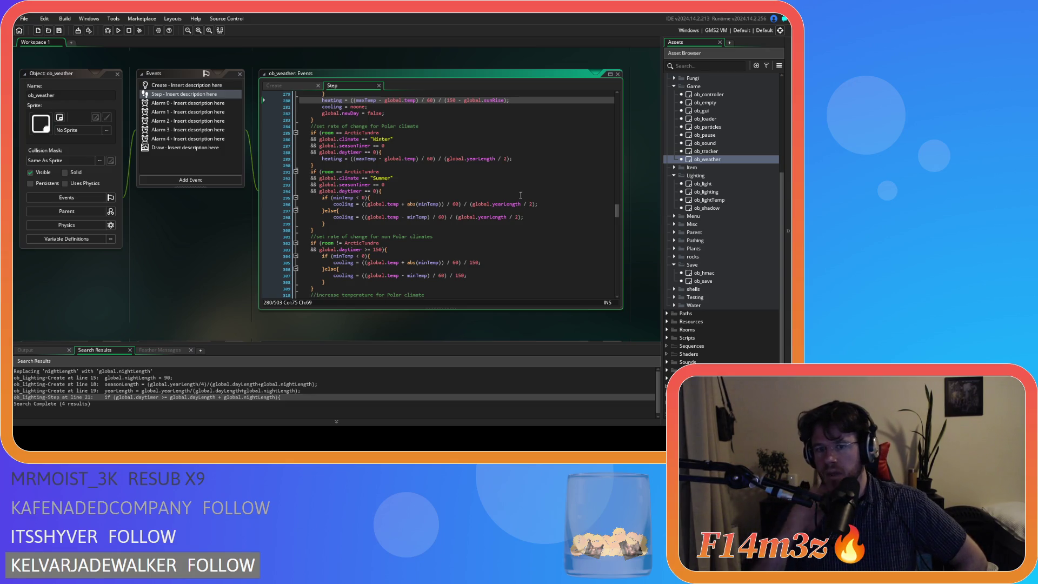
{"action": "scroll", "coordinate": [508, 203], "scroll_direction": "down", "scroll_amount": 1}
{"action": "scroll", "coordinate": [489, 215], "scroll_direction": "down", "scroll_amount": 1}
{"action": "scroll", "coordinate": [489, 215], "scroll_direction": "down", "scroll_amount": 1}
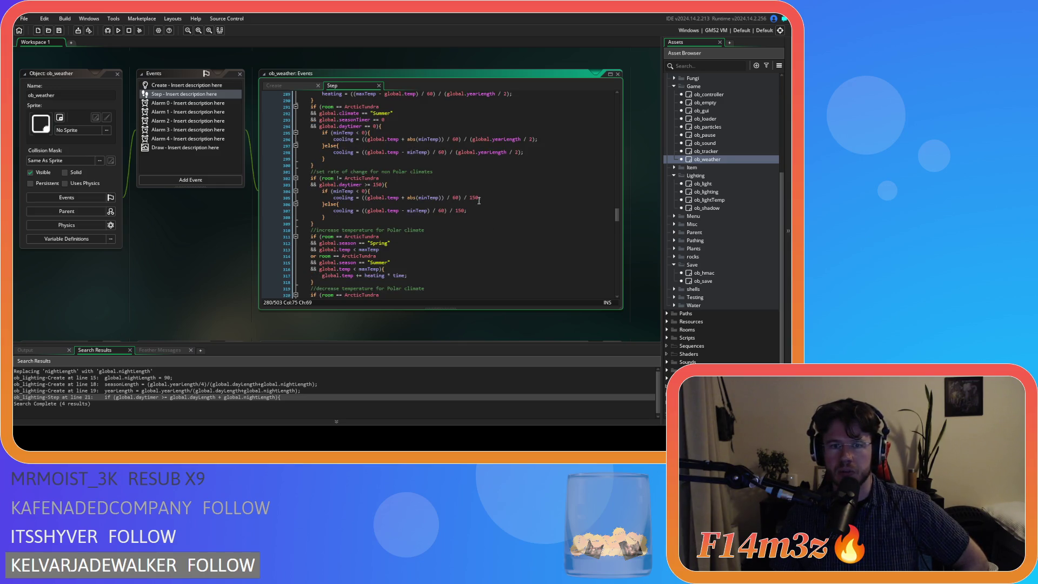
{"action": "type", "text": ";"}
{"action": "left_click", "coordinate": [476, 215]}
{"action": "left_click", "coordinate": [481, 210]}
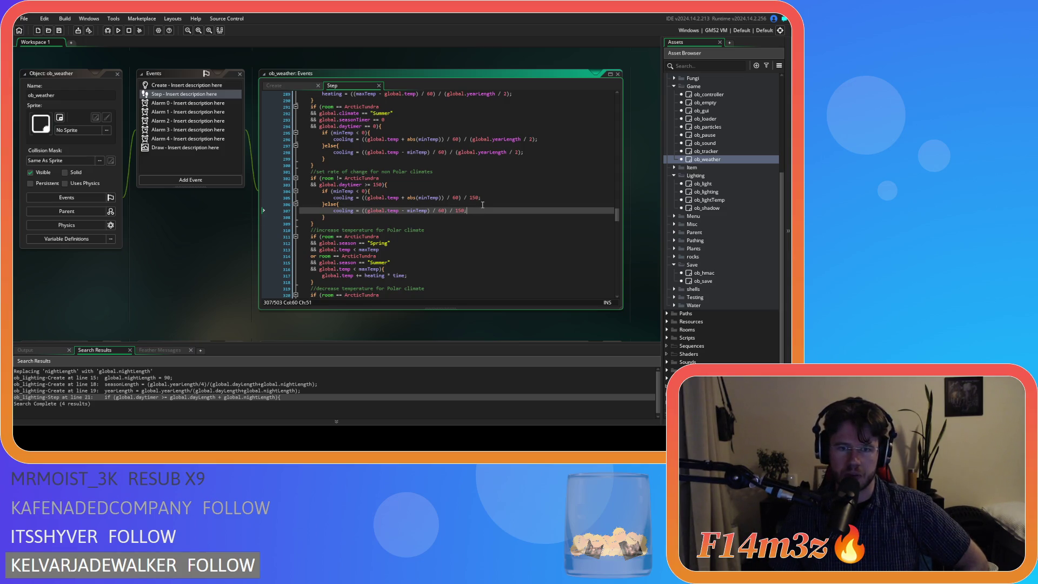
{"action": "scroll", "coordinate": [482, 205], "scroll_direction": "down", "scroll_amount": 1}
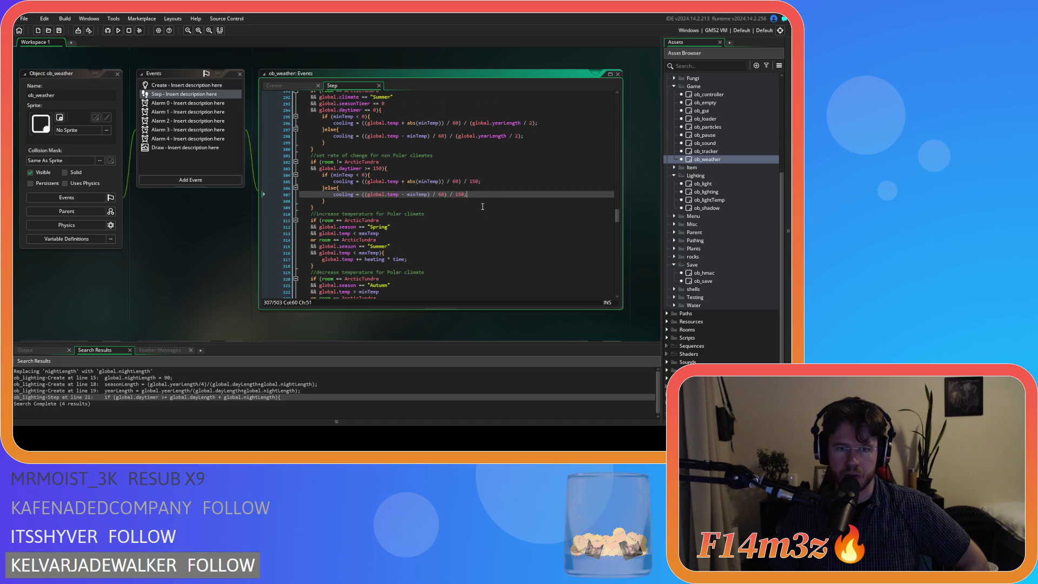
{"action": "left_click", "coordinate": [491, 187]}
{"action": "double_click", "coordinate": [471, 182]}
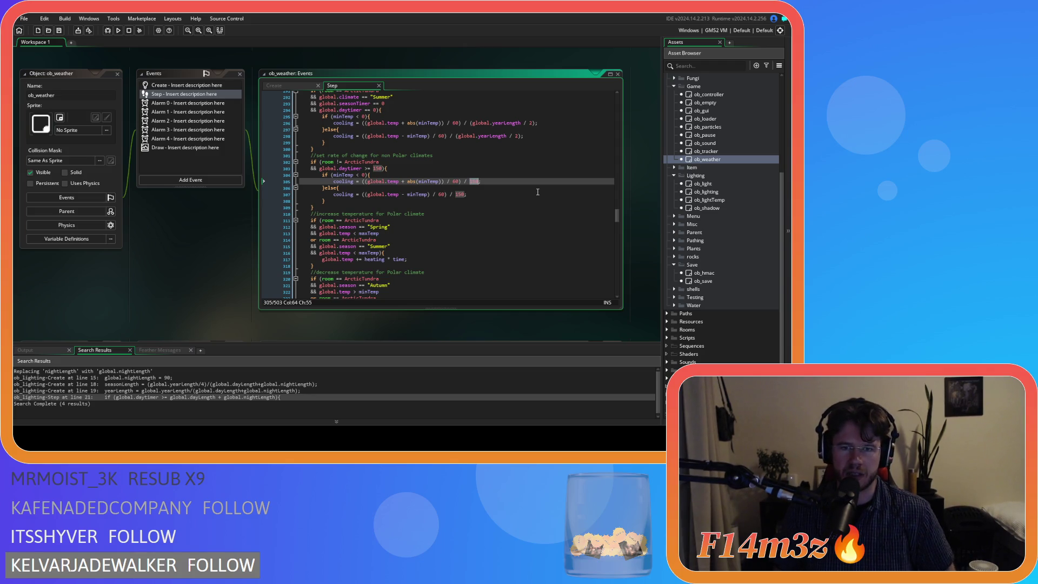
{"action": "scroll", "coordinate": [538, 192], "scroll_direction": "up", "scroll_amount": 20}
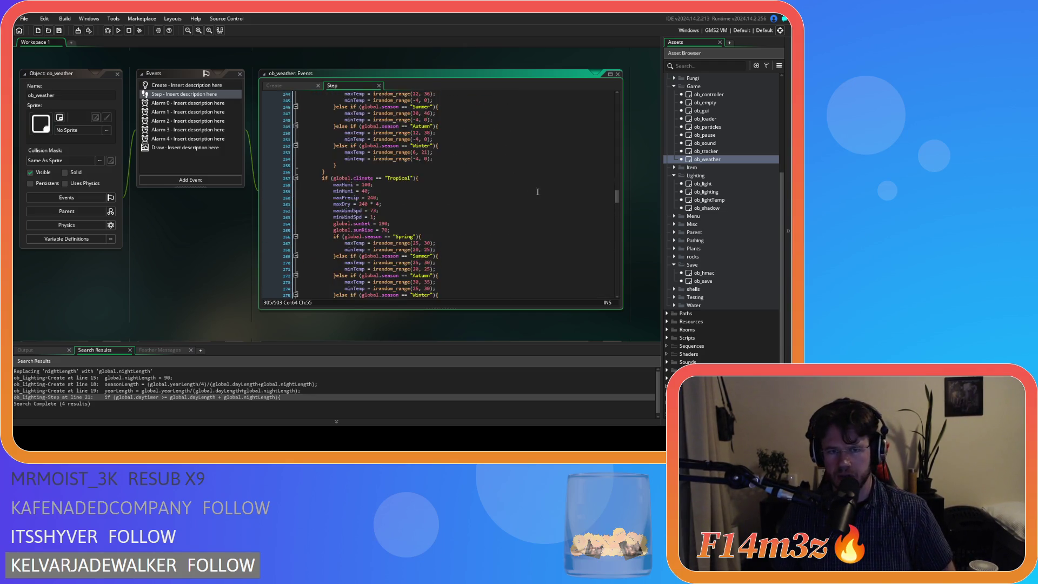
{"action": "scroll", "coordinate": [538, 192], "scroll_direction": "up", "scroll_amount": 7}
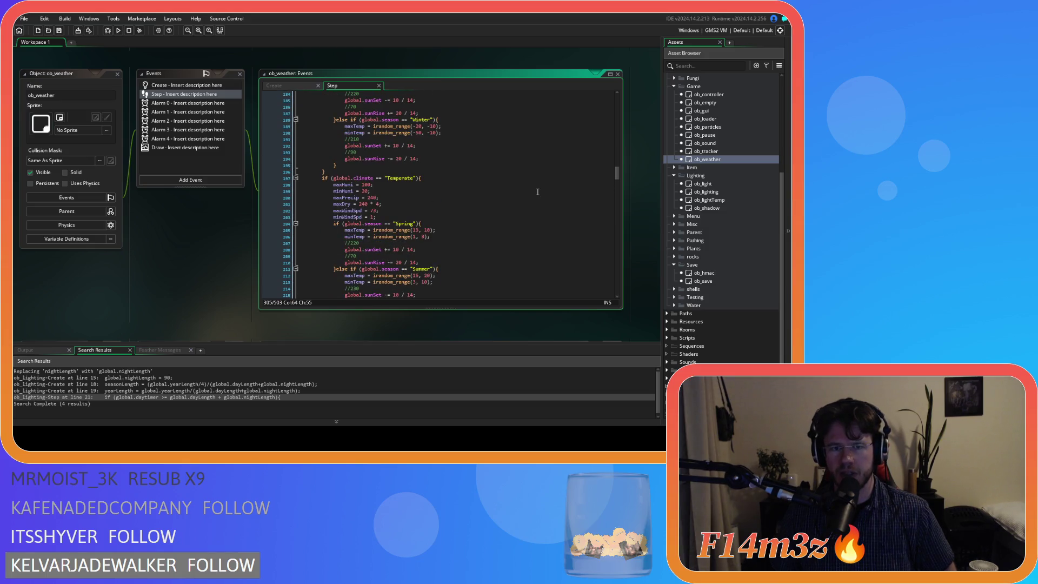
{"action": "scroll", "coordinate": [538, 192], "scroll_direction": "up", "scroll_amount": 9}
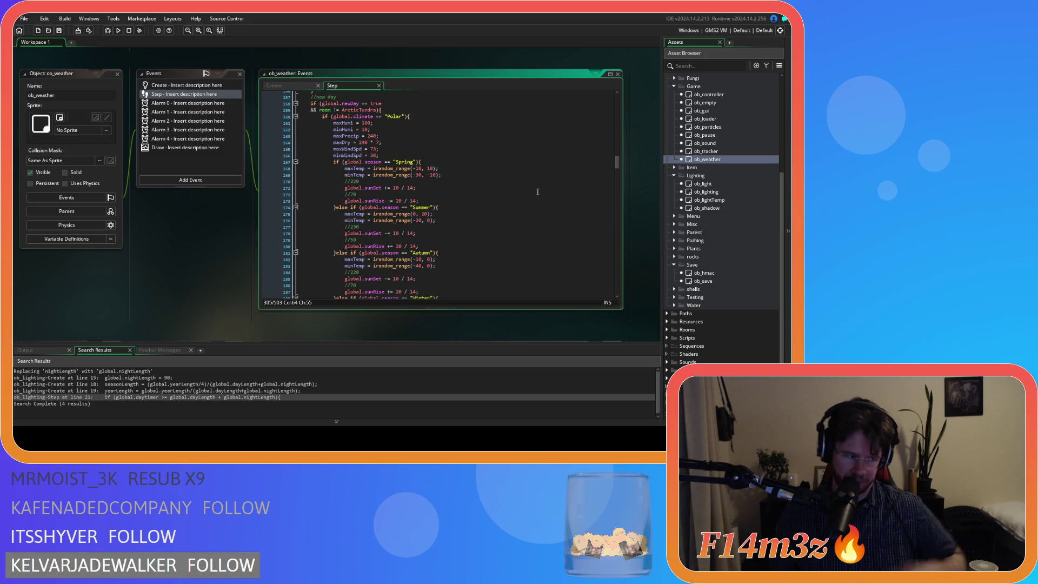
{"action": "scroll", "coordinate": [538, 192], "scroll_direction": "up", "scroll_amount": 4}
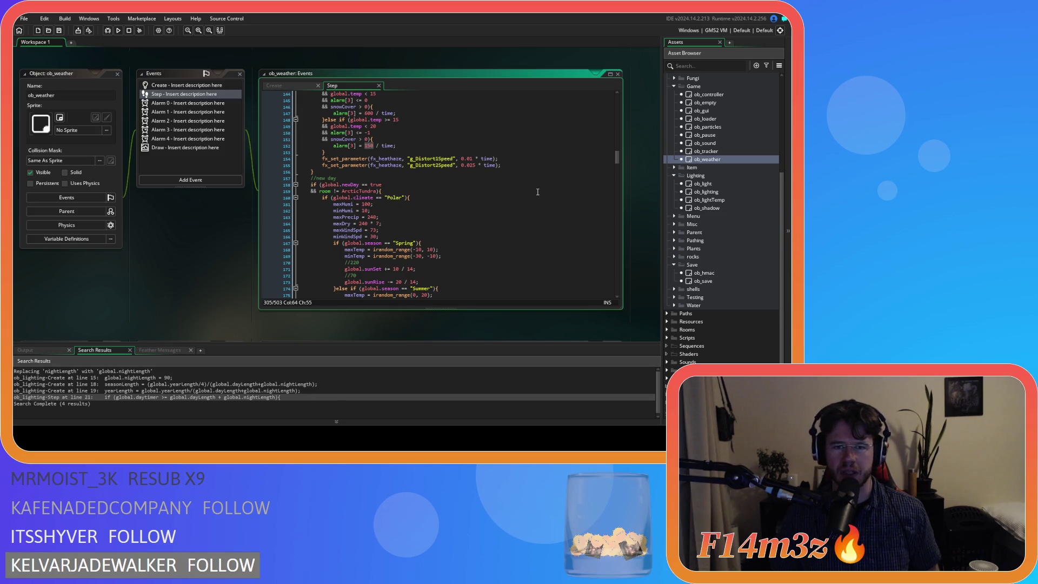
{"action": "scroll", "coordinate": [538, 191], "scroll_direction": "down", "scroll_amount": 3}
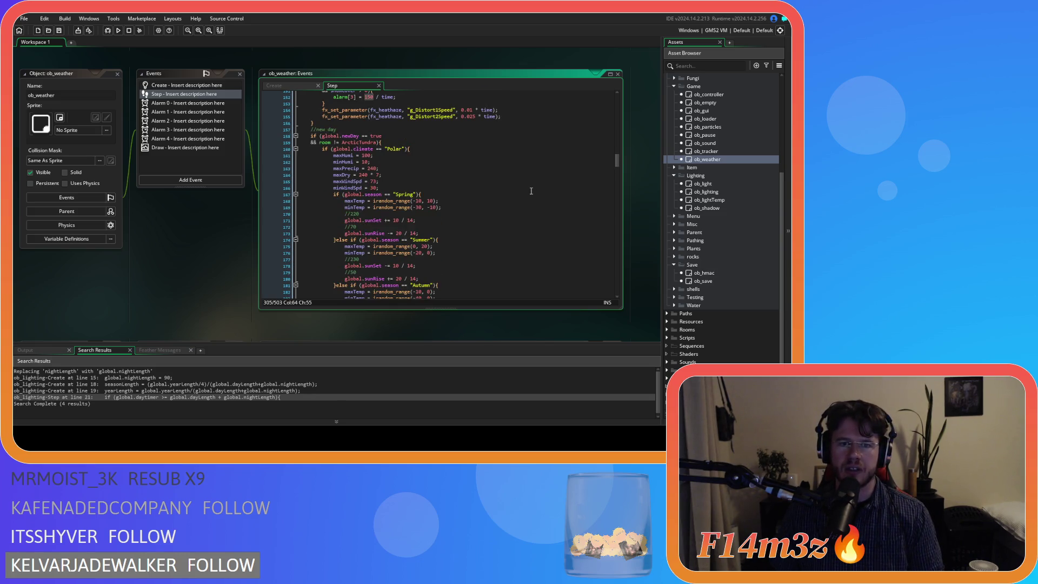
{"action": "scroll", "coordinate": [531, 190], "scroll_direction": "down", "scroll_amount": 2}
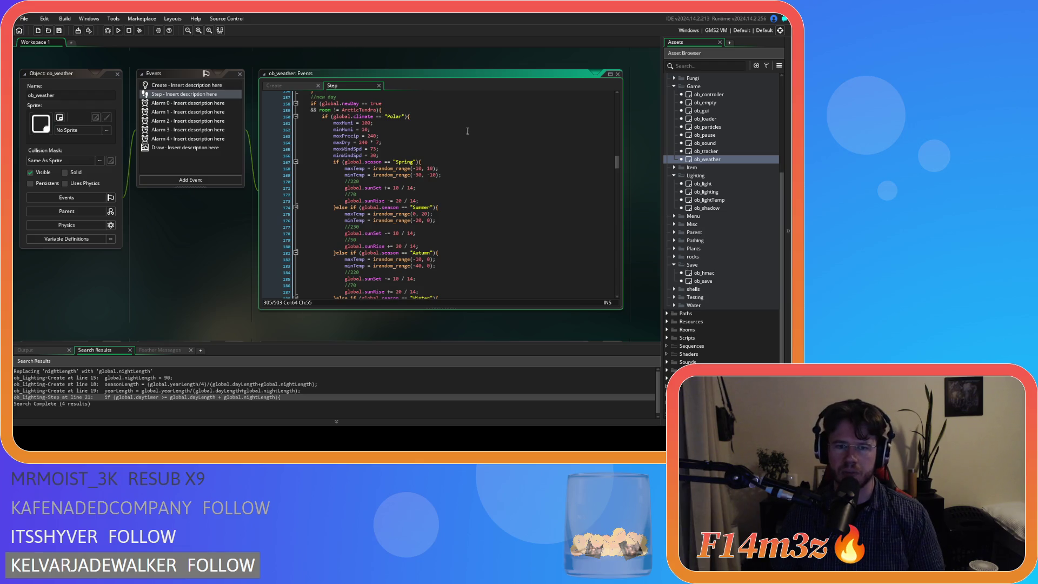
{"action": "scroll", "coordinate": [474, 196], "scroll_direction": "down", "scroll_amount": 5}
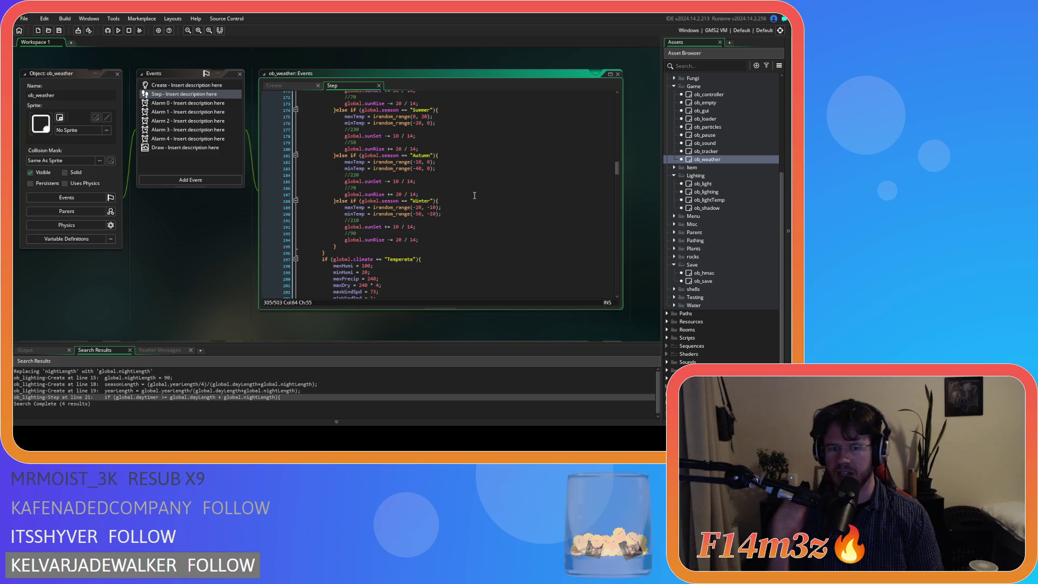
{"action": "scroll", "coordinate": [446, 160], "scroll_direction": "down", "scroll_amount": 3}
{"action": "scroll", "coordinate": [446, 161], "scroll_direction": "down", "scroll_amount": 7}
{"action": "scroll", "coordinate": [442, 161], "scroll_direction": "down", "scroll_amount": 15}
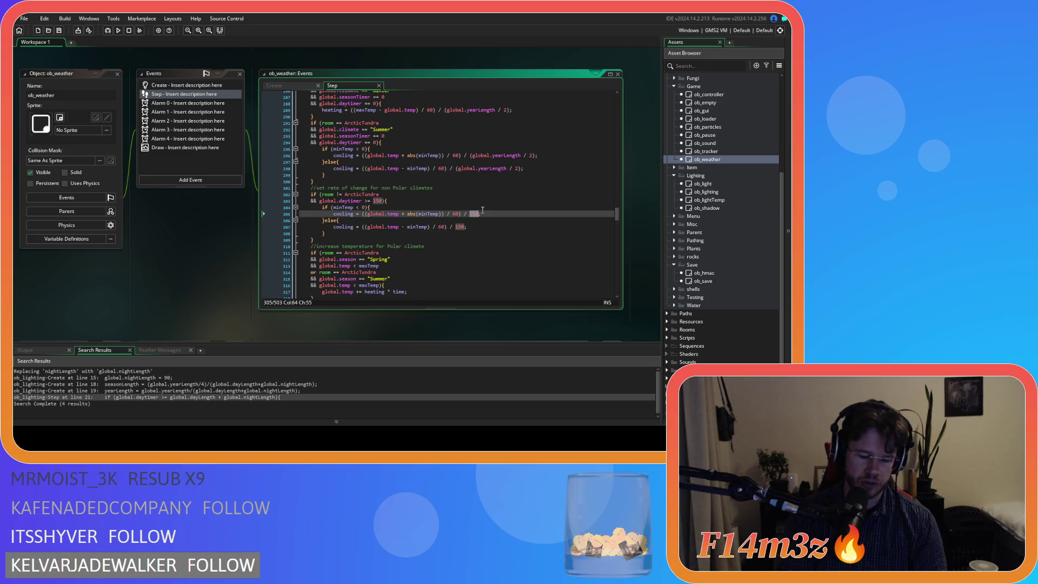
- Type 90 into the first cooling divisor and rewrite the second as (90 + global.sunRise)
{"action": "type", "text": "90"}
{"action": "double_click", "coordinate": [460, 226]}
{"action": "type", "text": "90"}
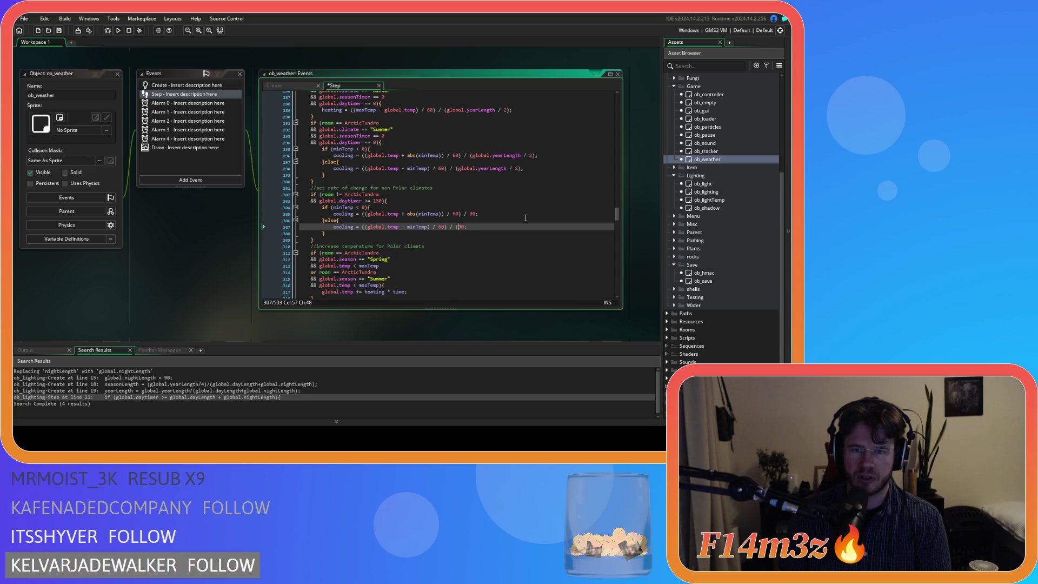
{"action": "type", "text": "+ global.sunRise"}
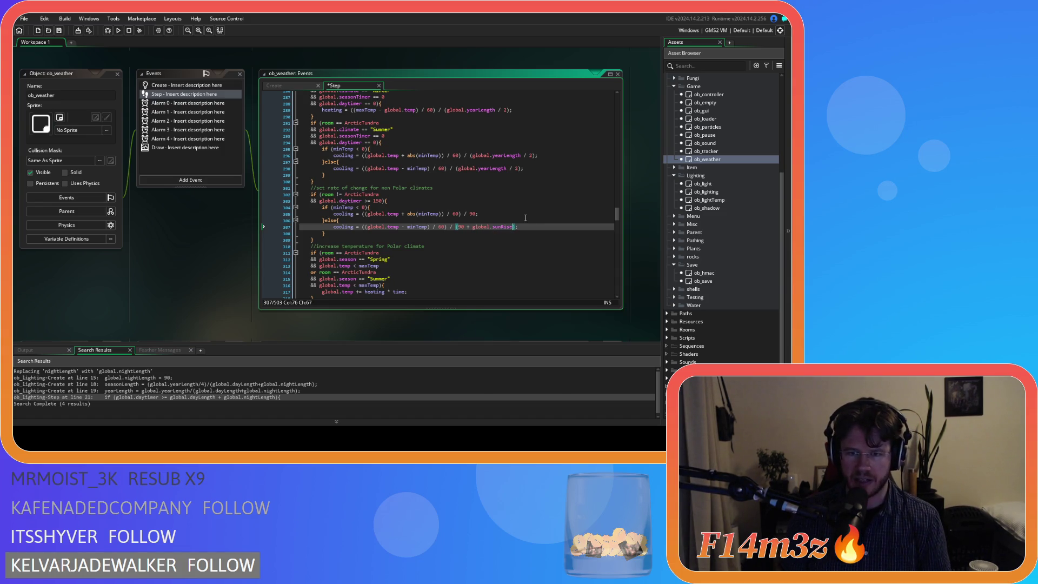
{"action": "left_click", "coordinate": [514, 228]}
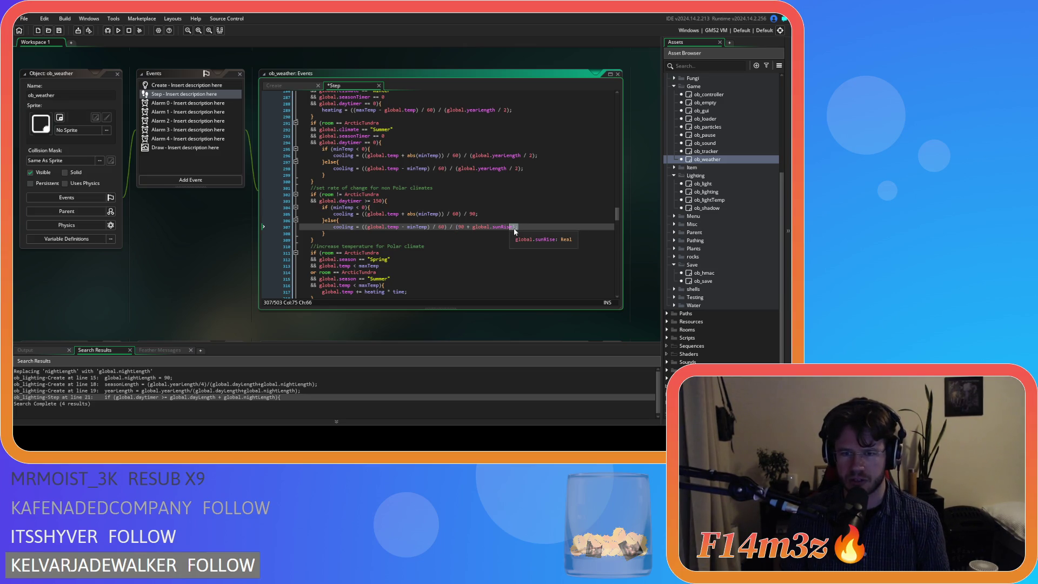
{"action": "left_click", "coordinate": [456, 233]}
- Copy the (90 + global.sunRise) divisor into the first cooling formula and save
{"action": "left_click_drag", "start_coordinate": [455, 227], "coordinate": [517, 226]}
{"action": "key", "text": "ctrl+c"}
{"action": "double_click", "coordinate": [472, 213]}
{"action": "key", "text": "ctrl+v"}
{"action": "left_click", "coordinate": [539, 213]}
{"action": "key", "text": "ctrl+s"}
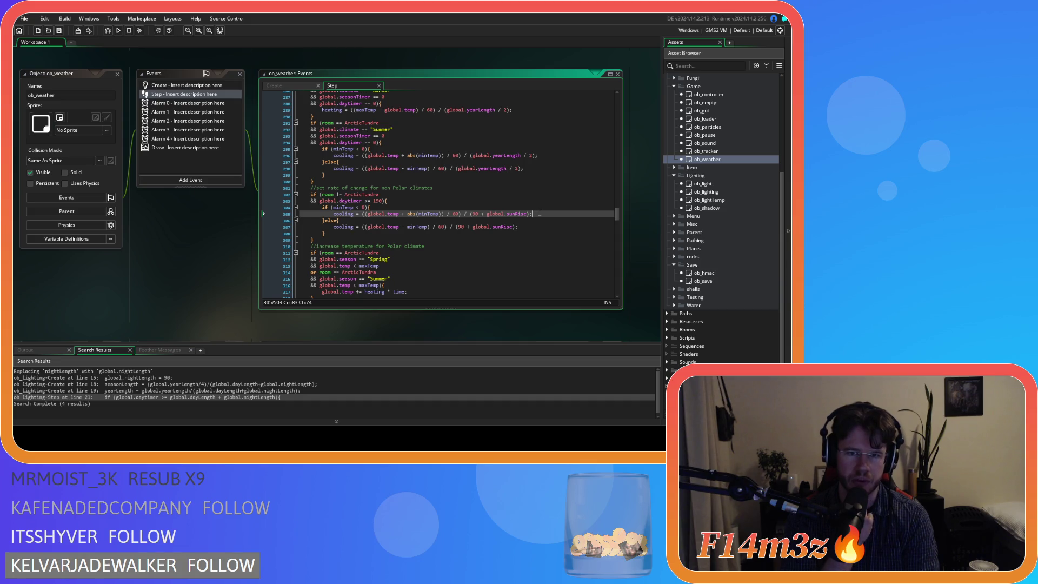
{"action": "left_click_drag", "start_coordinate": [381, 213], "coordinate": [452, 213]}
{"action": "left_click_drag", "start_coordinate": [367, 227], "coordinate": [429, 227]}
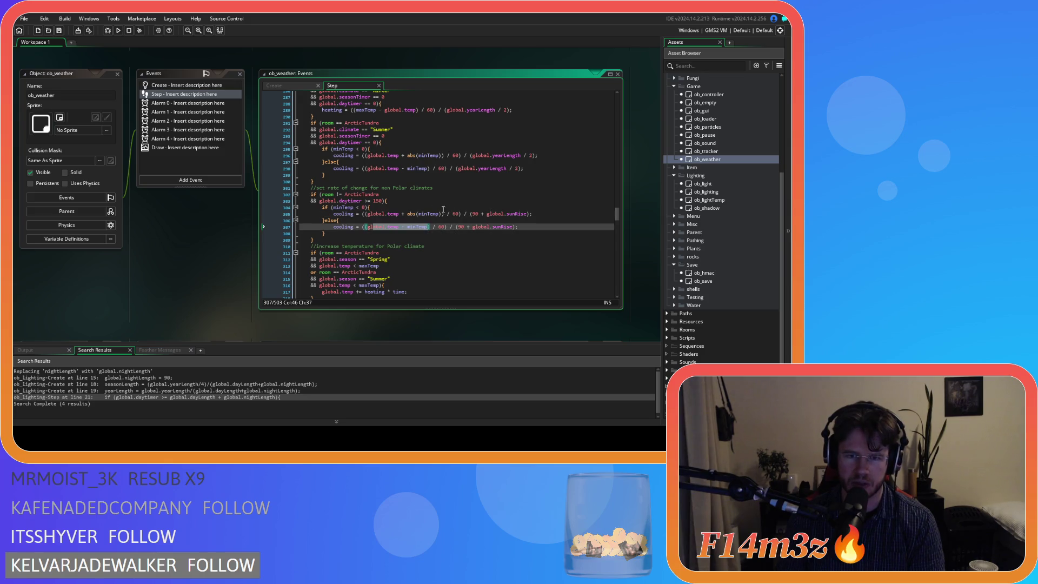
{"action": "left_click", "coordinate": [423, 214]}
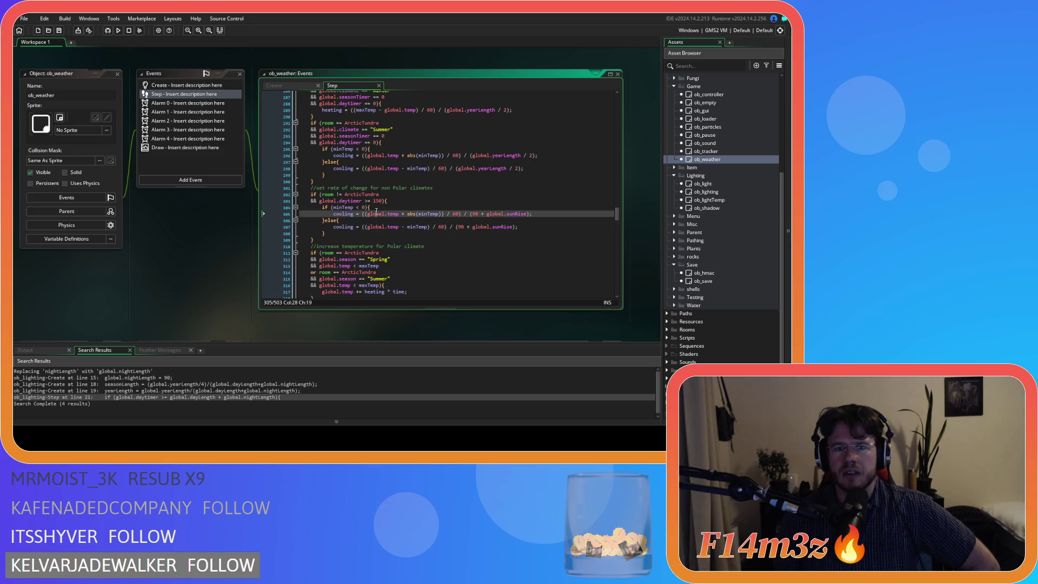
{"action": "mouse_move", "coordinate": [402, 214]}
{"action": "left_mouse_down"}
{"action": "mouse_move", "coordinate": [426, 215]}
{"action": "mouse_move", "coordinate": [376, 215]}
{"action": "mouse_move", "coordinate": [439, 215]}
{"action": "left_mouse_up"}
{"action": "double_click", "coordinate": [456, 214]}
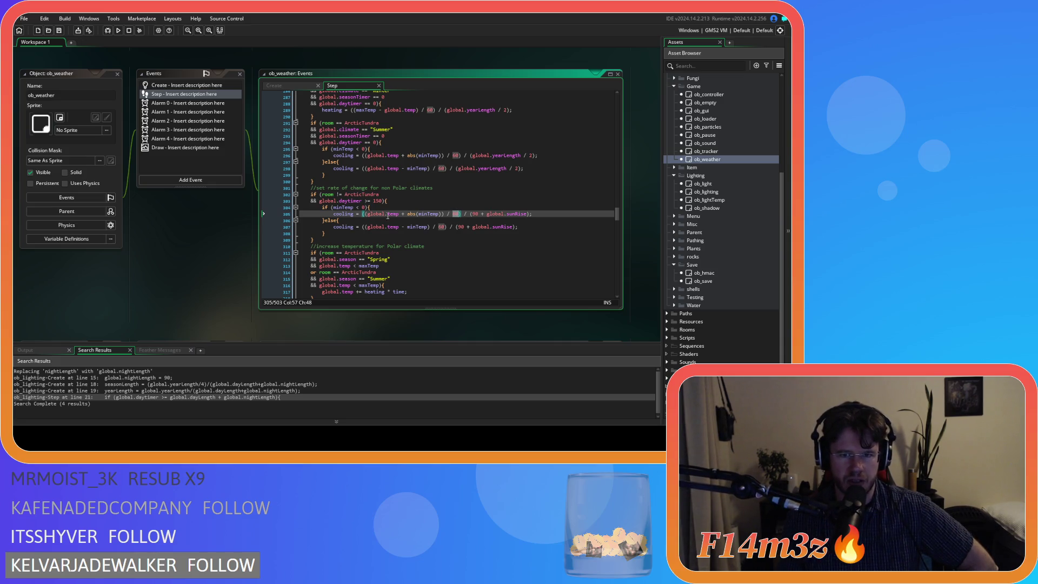
{"action": "left_click_drag", "start_coordinate": [451, 213], "coordinate": [460, 213]}
{"action": "left_click", "coordinate": [469, 232]}
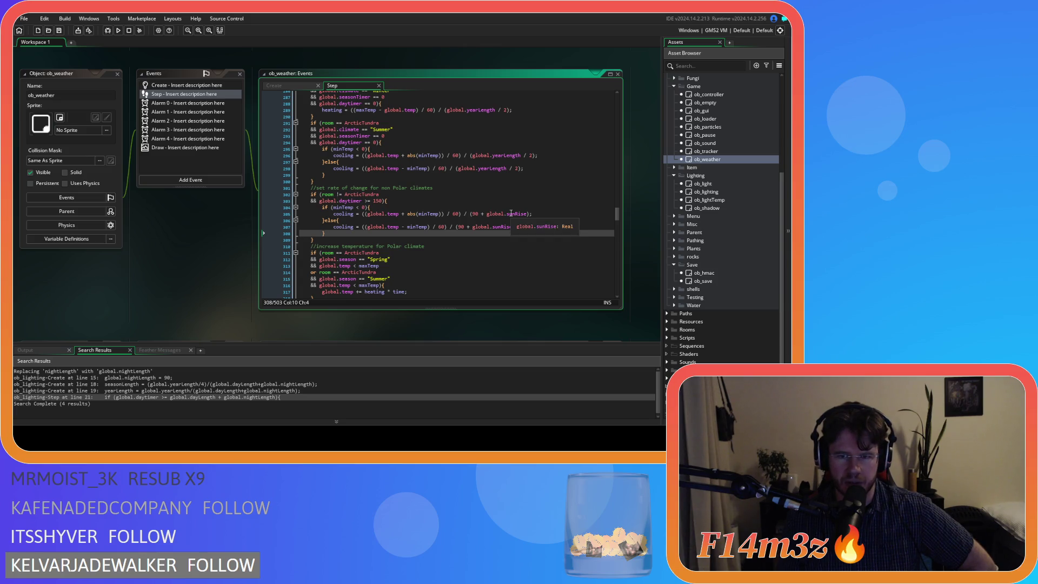
{"action": "left_click", "coordinate": [457, 214]}
{"action": "left_click", "coordinate": [441, 228]}
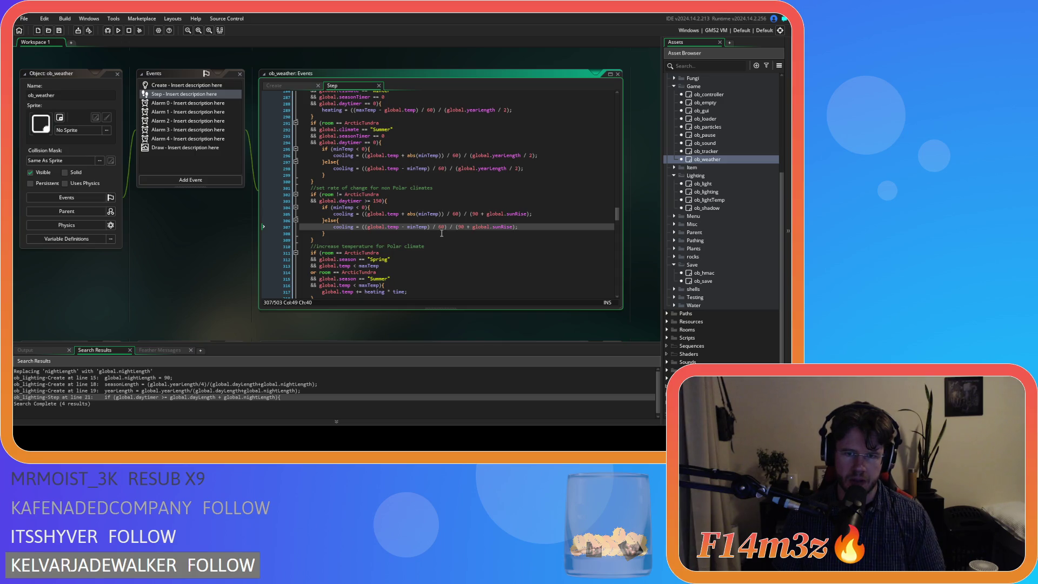
{"action": "left_click", "coordinate": [369, 227]}
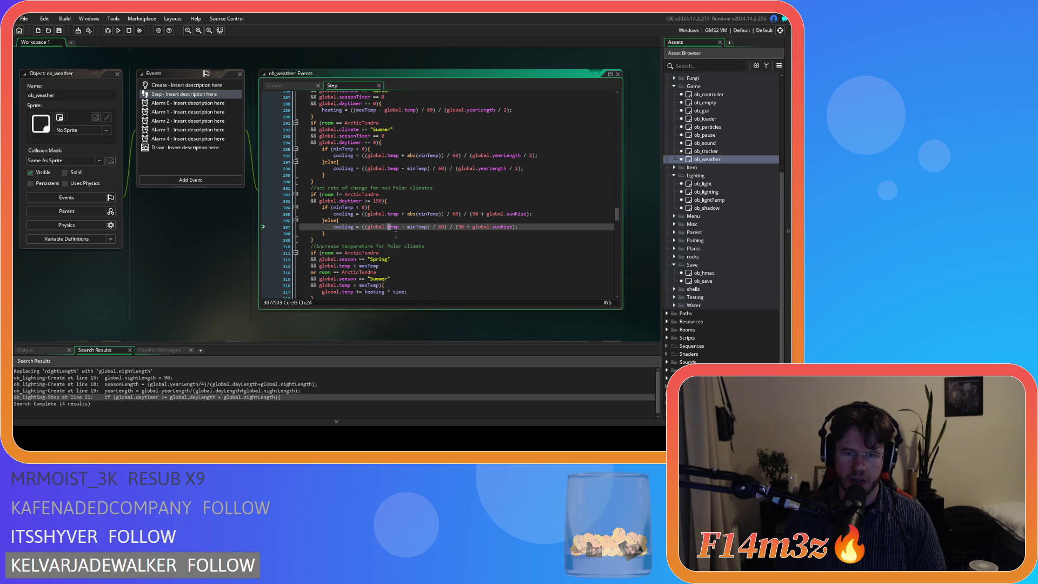
{"action": "left_click", "coordinate": [419, 228]}
{"action": "left_click", "coordinate": [338, 227]}
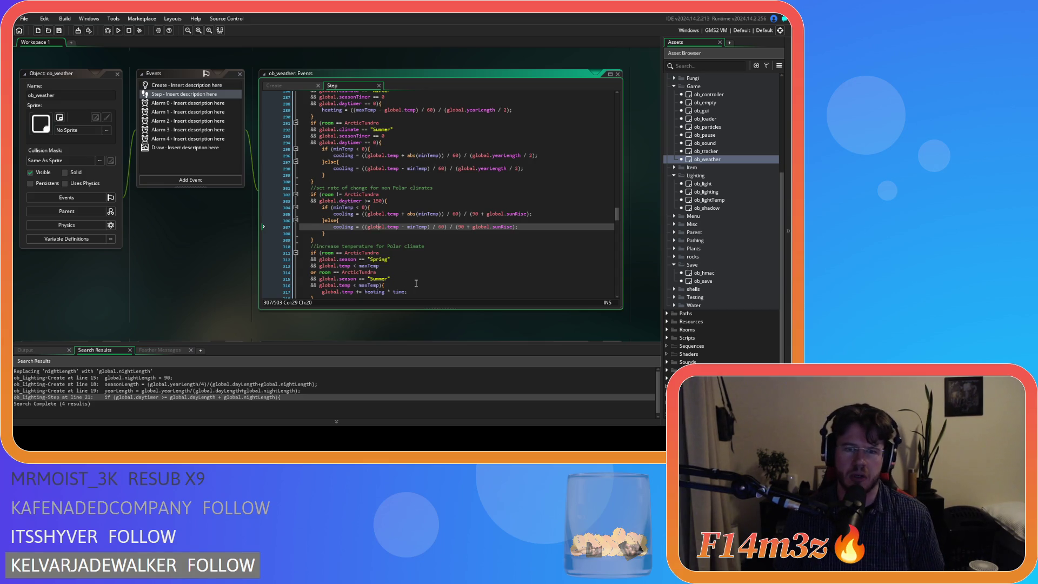
{"action": "left_click_drag", "start_coordinate": [408, 227], "coordinate": [420, 232]}
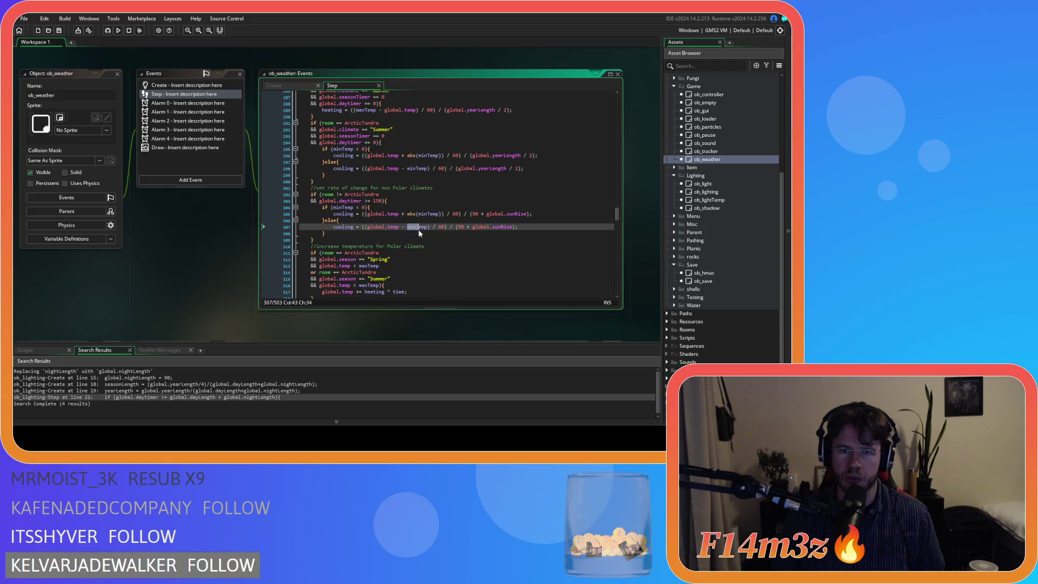
{"action": "left_click", "coordinate": [428, 227]}
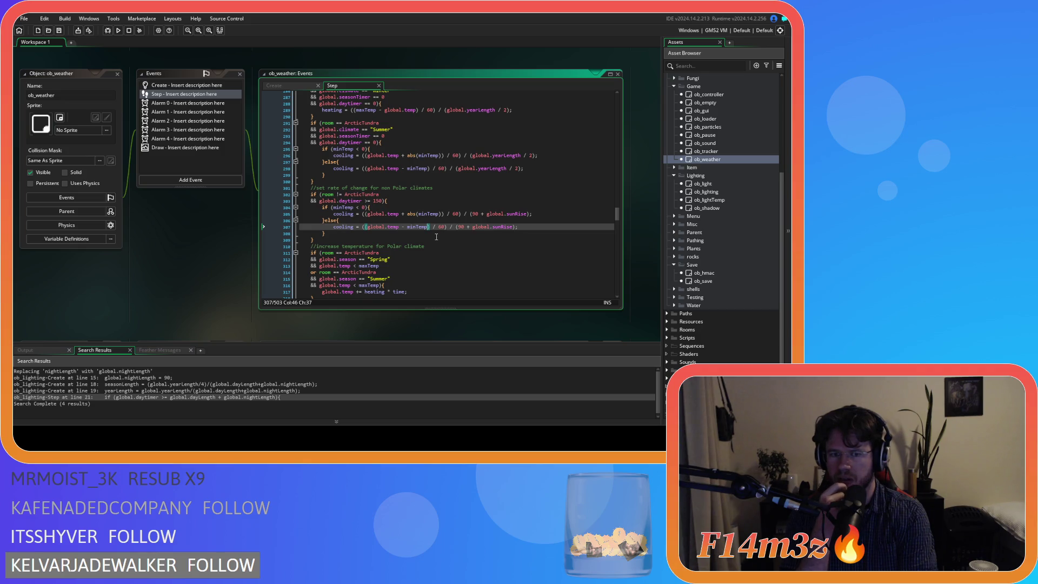
{"action": "scroll", "coordinate": [432, 233], "scroll_direction": "down", "scroll_amount": 10}
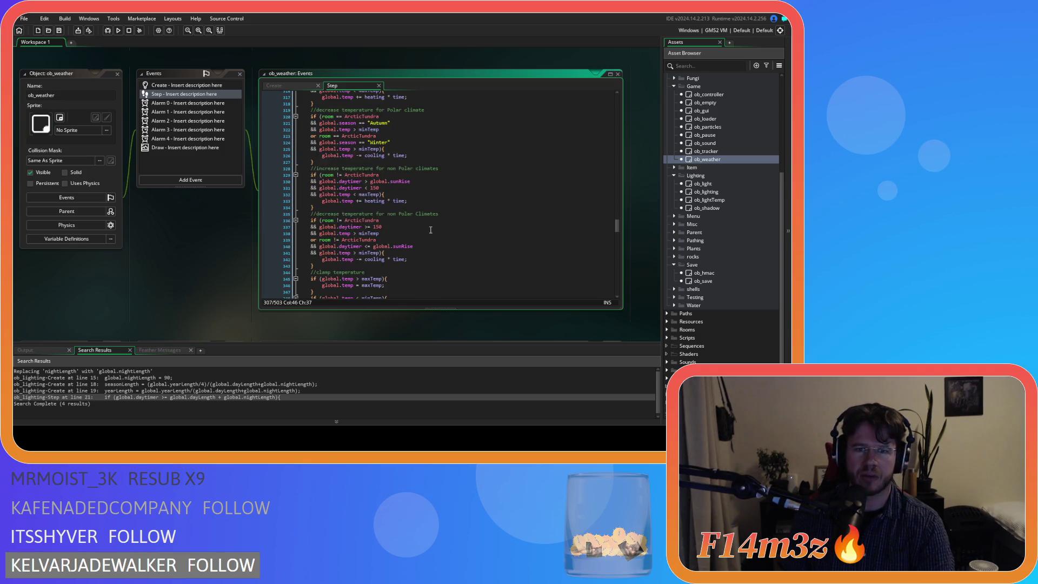
{"action": "scroll", "coordinate": [431, 230], "scroll_direction": "up", "scroll_amount": 5}
{"action": "left_click", "coordinate": [427, 194]}
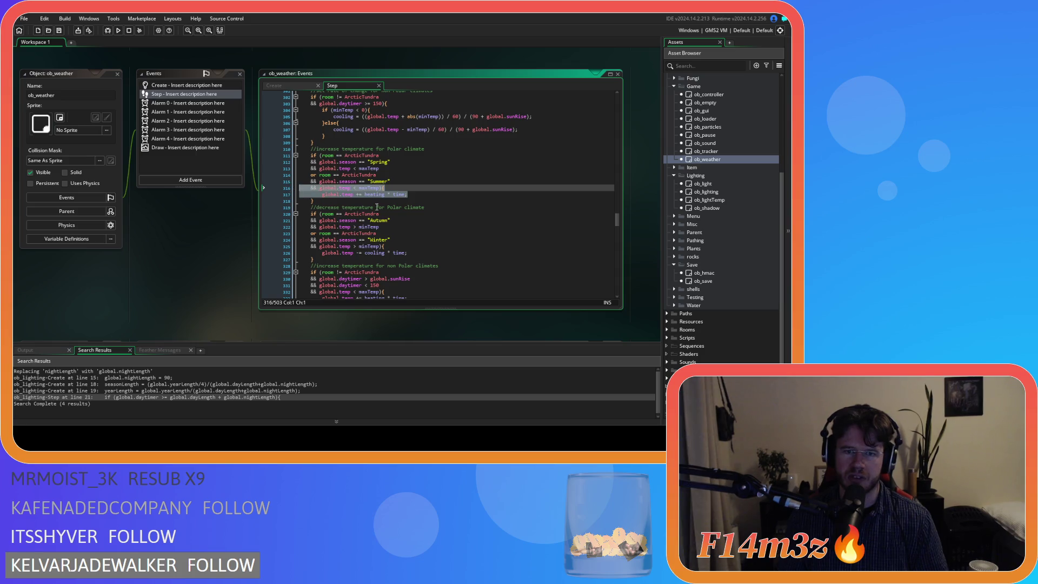
- Change line 326 to 'global.temp -= cooling * time;' in the polar decrease block
{"action": "left_click_drag", "start_coordinate": [430, 252], "coordinate": [361, 253]}
{"action": "left_click", "coordinate": [431, 254]}
{"action": "left_click", "coordinate": [432, 181]}
{"action": "left_click", "coordinate": [431, 194]}
{"action": "left_click", "coordinate": [451, 130]}
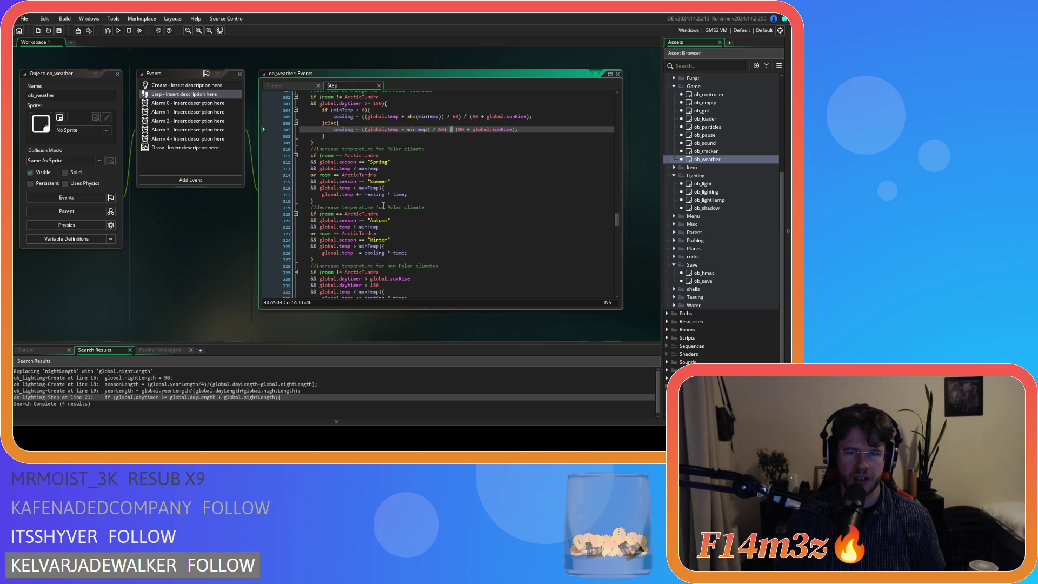
{"action": "left_click", "coordinate": [359, 194]}
{"action": "left_click", "coordinate": [359, 253]}
{"action": "type", "text": "-"}
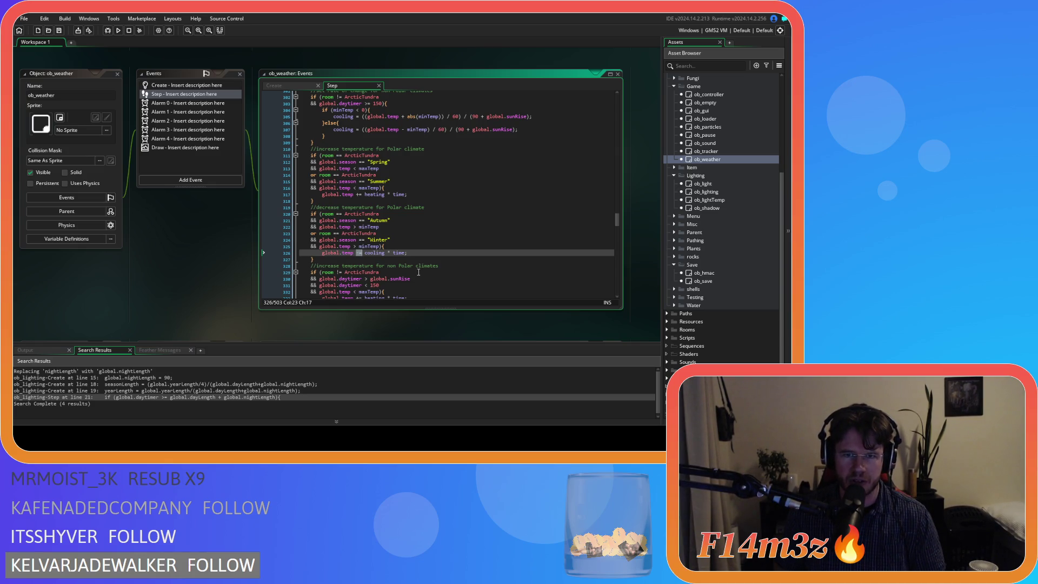
{"action": "scroll", "coordinate": [512, 156], "scroll_direction": "up", "scroll_amount": 2}
{"action": "left_click", "coordinate": [543, 162]}
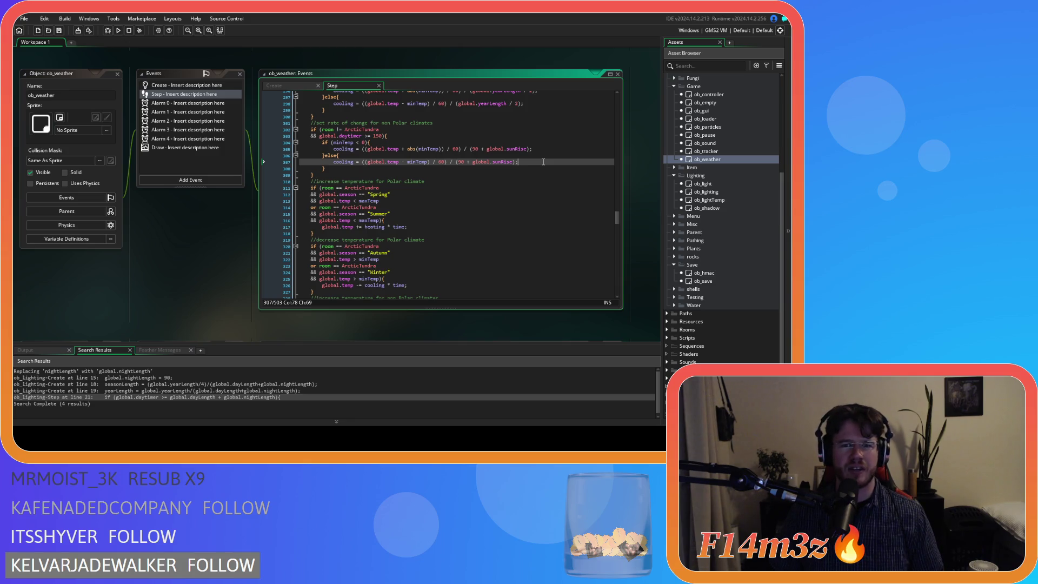
{"action": "scroll", "coordinate": [463, 170], "scroll_direction": "up", "scroll_amount": 3}
{"action": "scroll", "coordinate": [478, 205], "scroll_direction": "down", "scroll_amount": 2}
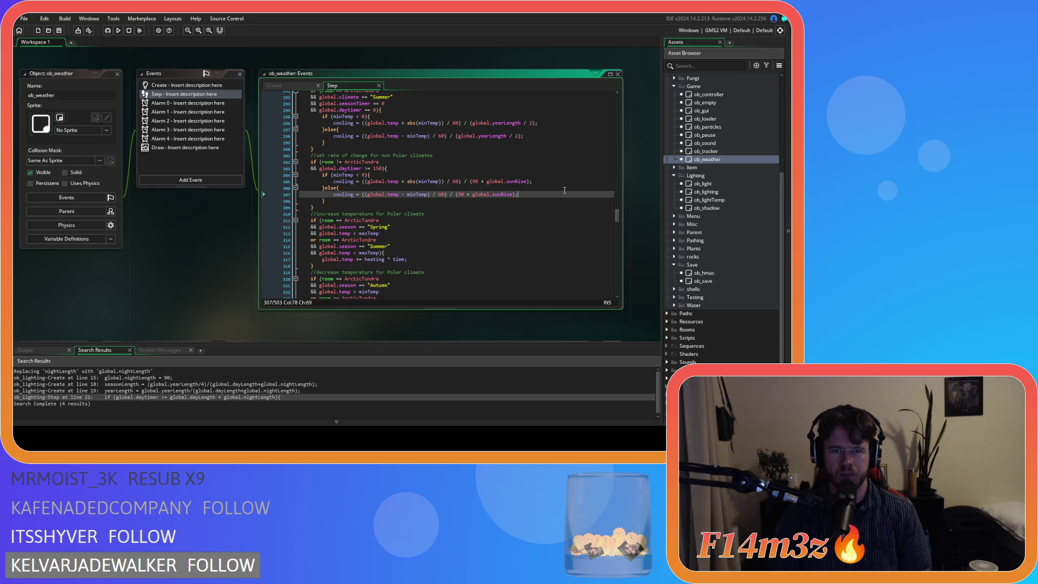
{"action": "scroll", "coordinate": [565, 190], "scroll_direction": "up", "scroll_amount": 4}
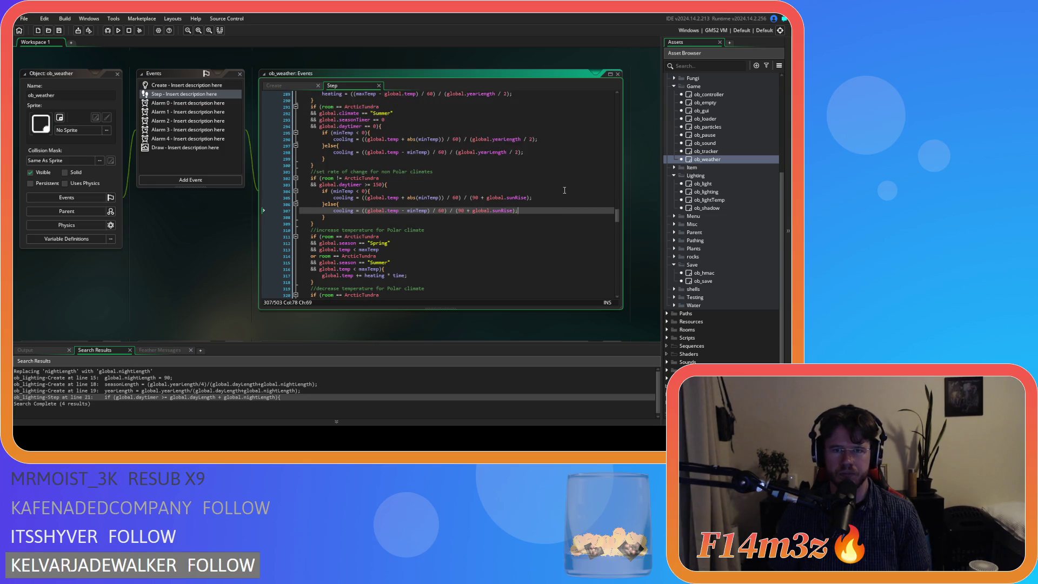
{"action": "scroll", "coordinate": [514, 210], "scroll_direction": "down", "scroll_amount": 3}
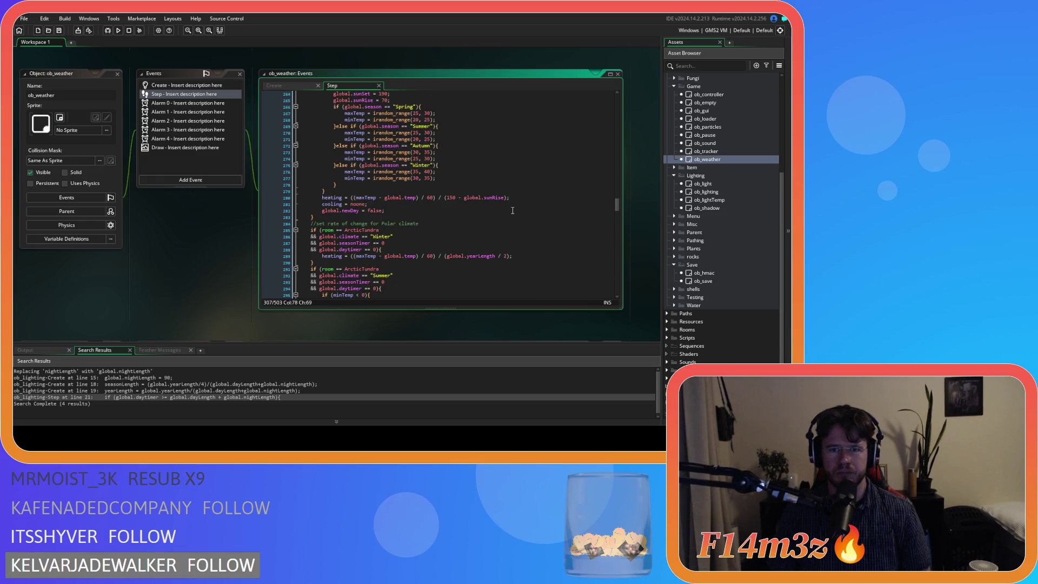
{"action": "scroll", "coordinate": [512, 210], "scroll_direction": "up", "scroll_amount": 2}
{"action": "scroll", "coordinate": [513, 211], "scroll_direction": "up", "scroll_amount": 1}
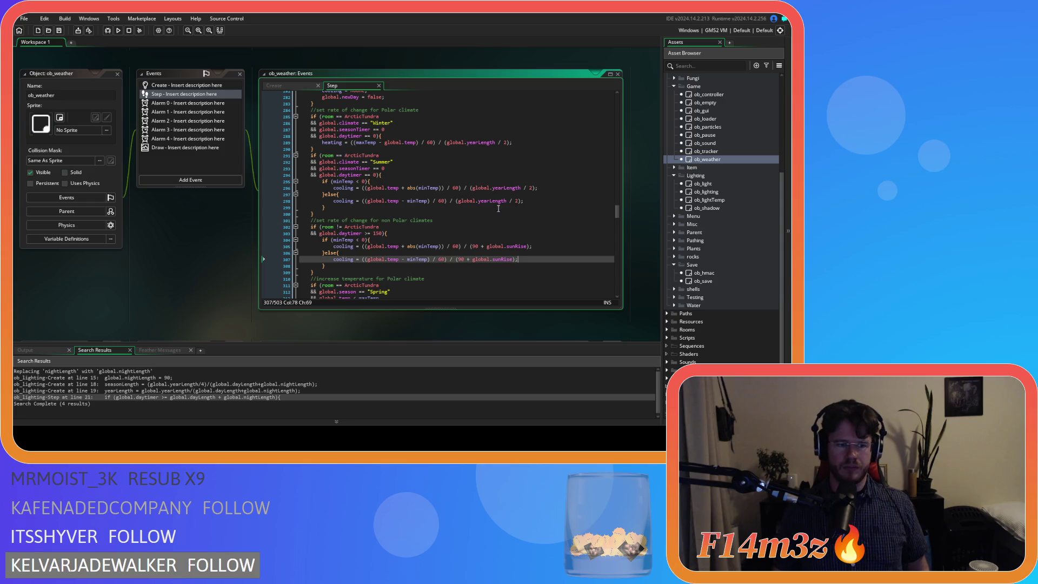
{"action": "left_click", "coordinate": [362, 228]}
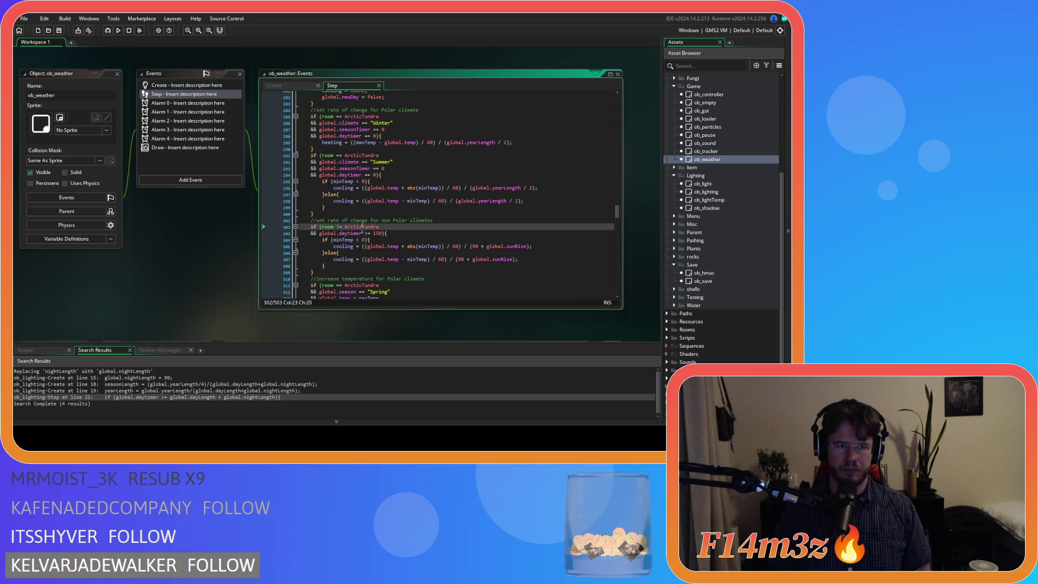
{"action": "scroll", "coordinate": [702, 181], "scroll_direction": "down", "scroll_amount": 2}
{"action": "scroll", "coordinate": [702, 181], "scroll_direction": "up", "scroll_amount": 2}
{"action": "scroll", "coordinate": [703, 205], "scroll_direction": "up", "scroll_amount": 2}
{"action": "scroll", "coordinate": [703, 205], "scroll_direction": "down", "scroll_amount": 2}
{"action": "double_click", "coordinate": [702, 280]}
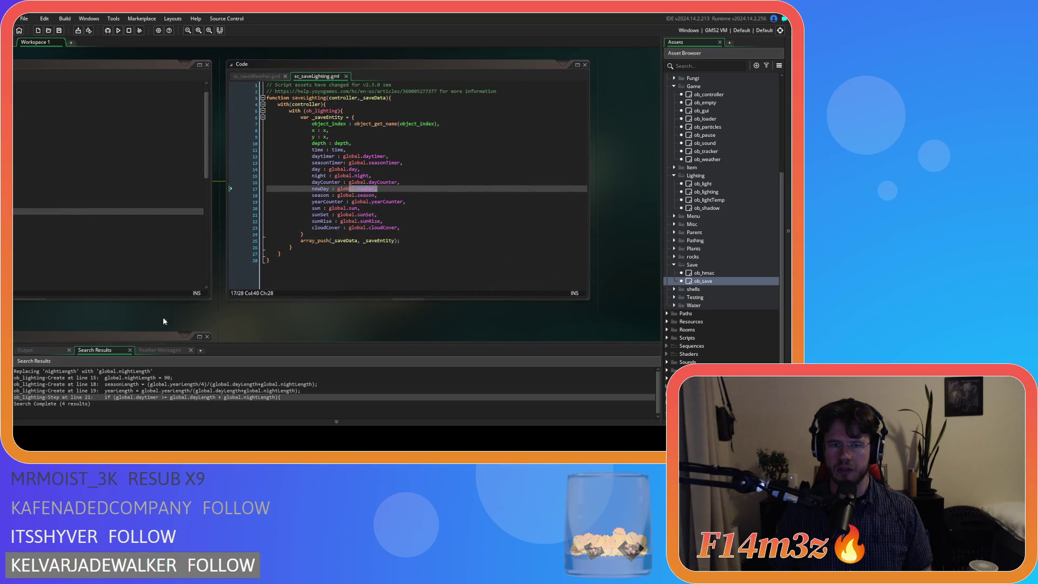
- Review ob_save's event code, ob_lighting's Step code at line 22, then ob_weather's Step code at line 302
{"action": "mouse_move", "coordinate": [155, 316]}
{"action": "left_mouse_down"}
{"action": "mouse_move", "coordinate": [497, 317]}
{"action": "mouse_move", "coordinate": [660, 154]}
{"action": "mouse_move", "coordinate": [640, 79]}
{"action": "left_mouse_up"}
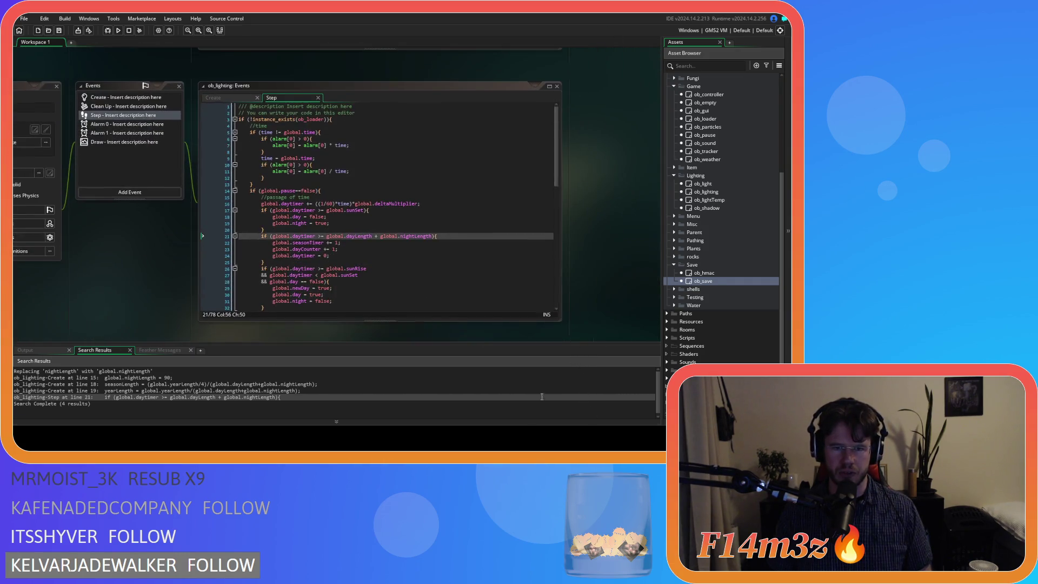
{"action": "left_click", "coordinate": [429, 242]}
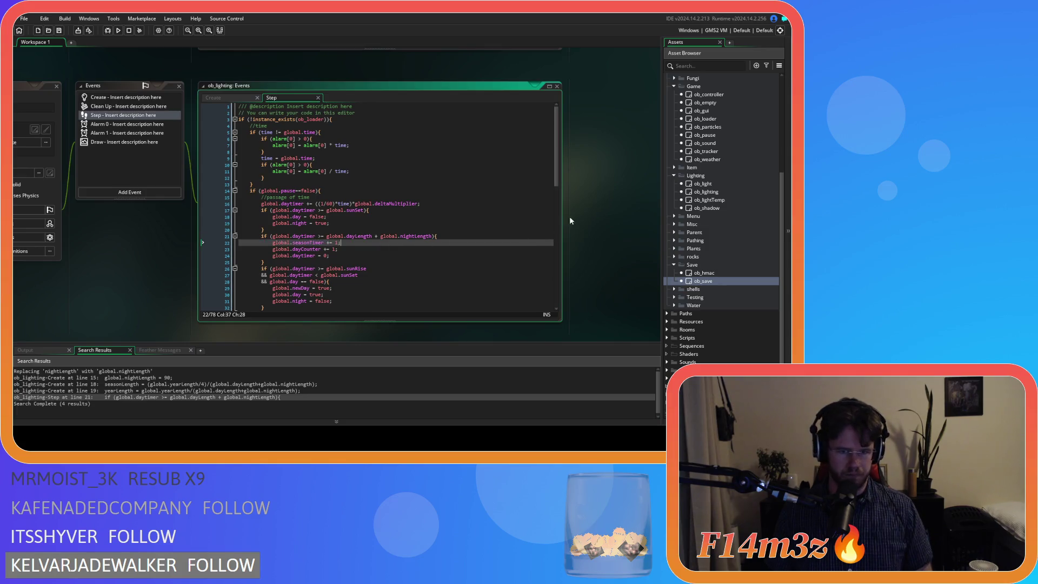
{"action": "mouse_move", "coordinate": [614, 190]}
{"action": "left_mouse_down"}
{"action": "mouse_move", "coordinate": [578, 339]}
{"action": "mouse_move", "coordinate": [585, 328]}
{"action": "left_mouse_up"}
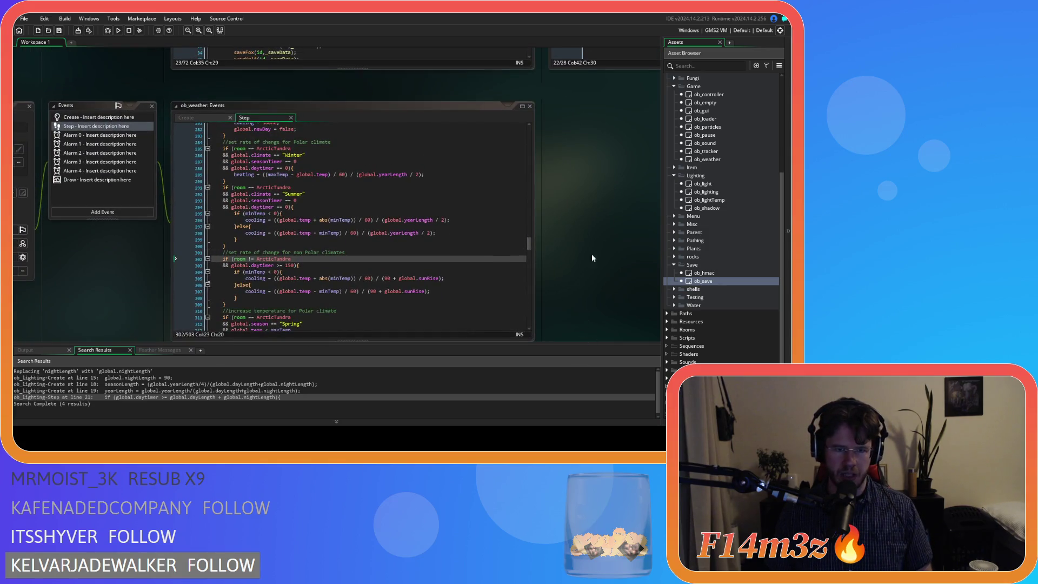
{"action": "scroll", "coordinate": [592, 258], "scroll_direction": "down", "scroll_amount": 1}
{"action": "left_click", "coordinate": [473, 228]}
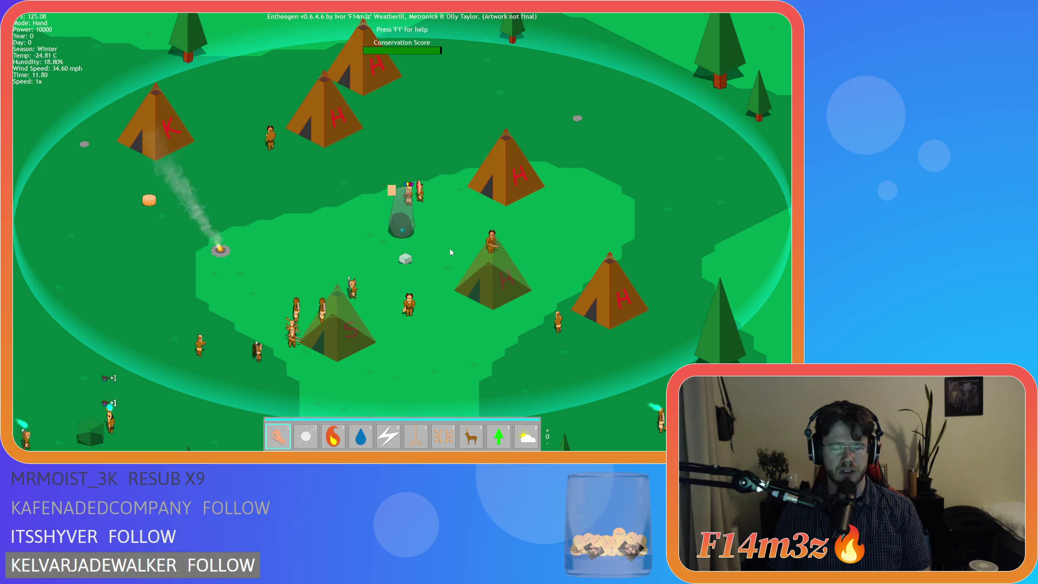
- Quit to the title screen, start a new Boreal Forest village at -38 C, and quicksave it
{"action": "key", "text": "Escape"}
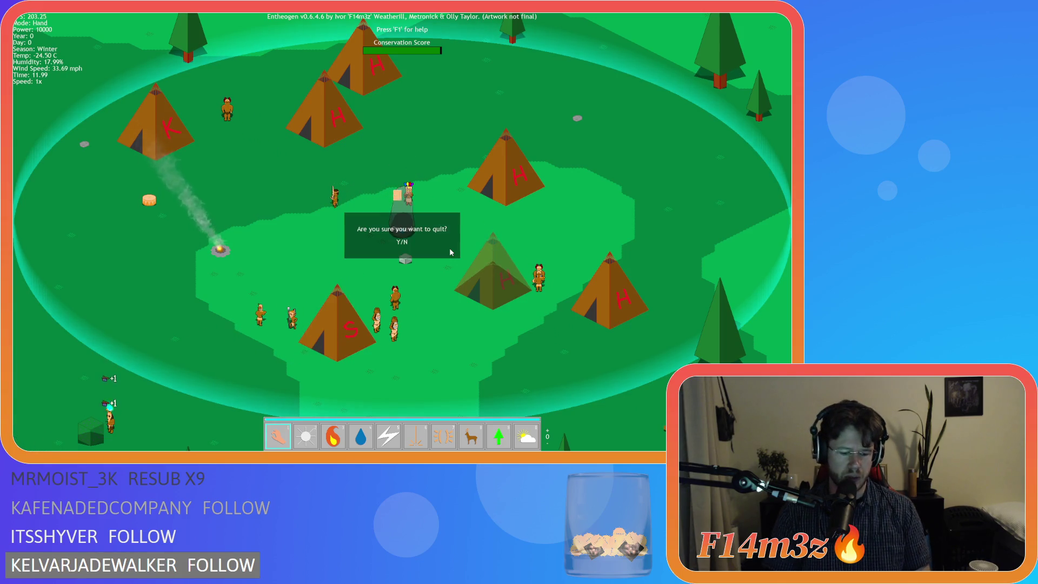
{"action": "key", "text": "y"}
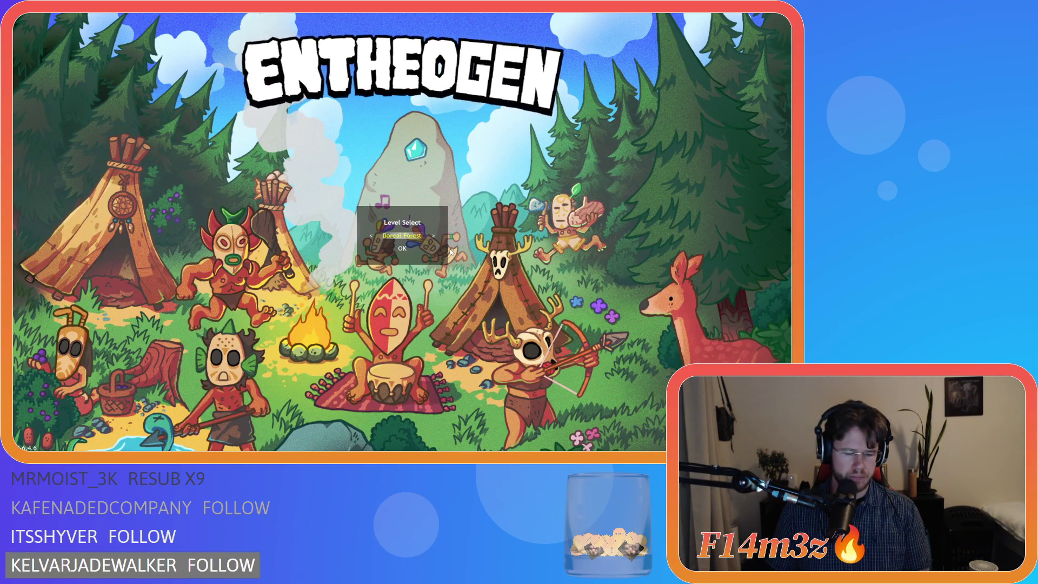
{"action": "key", "text": "Return"}
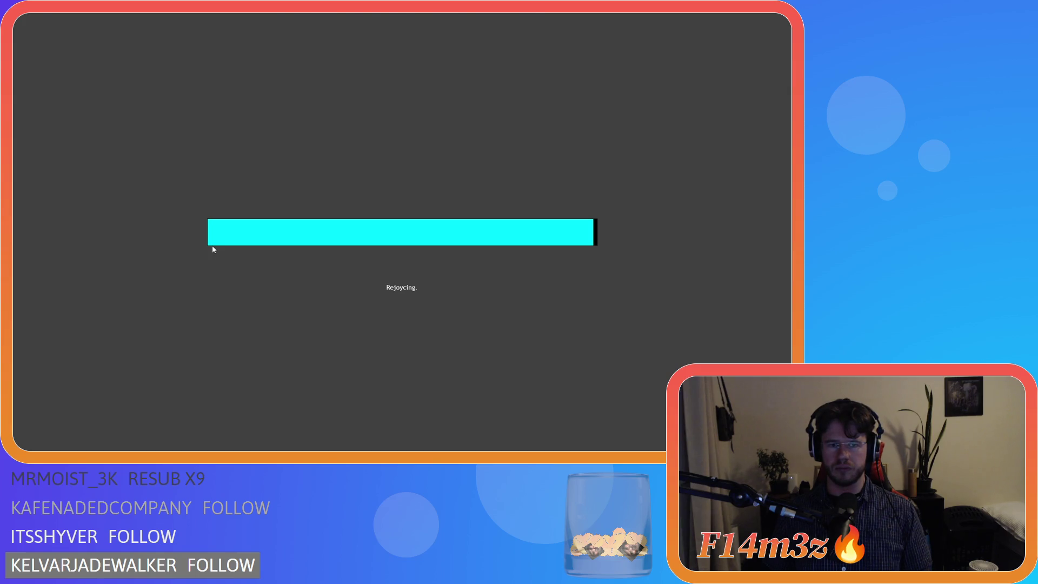
{"action": "key", "text": "F5"}
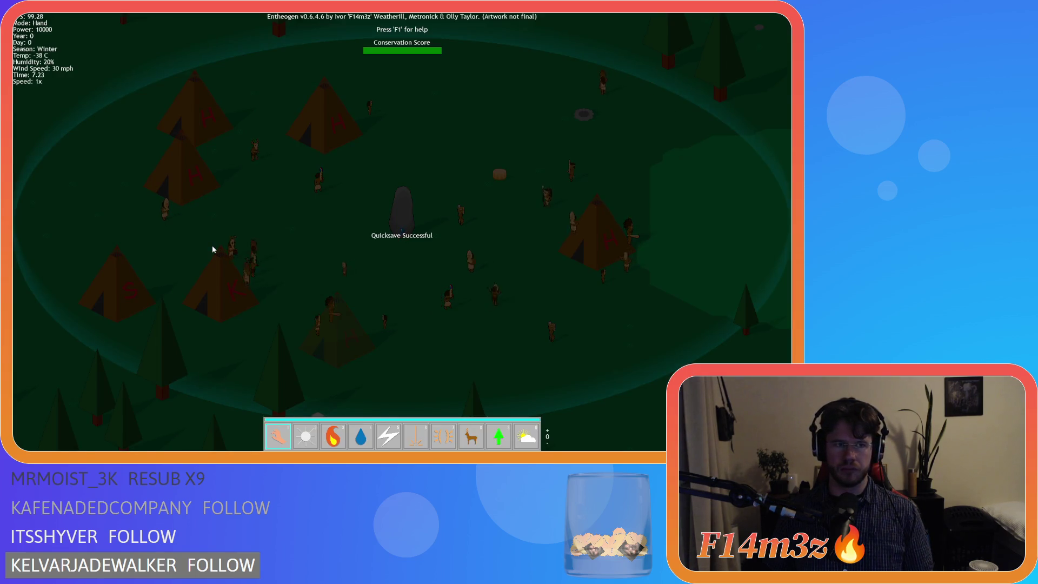